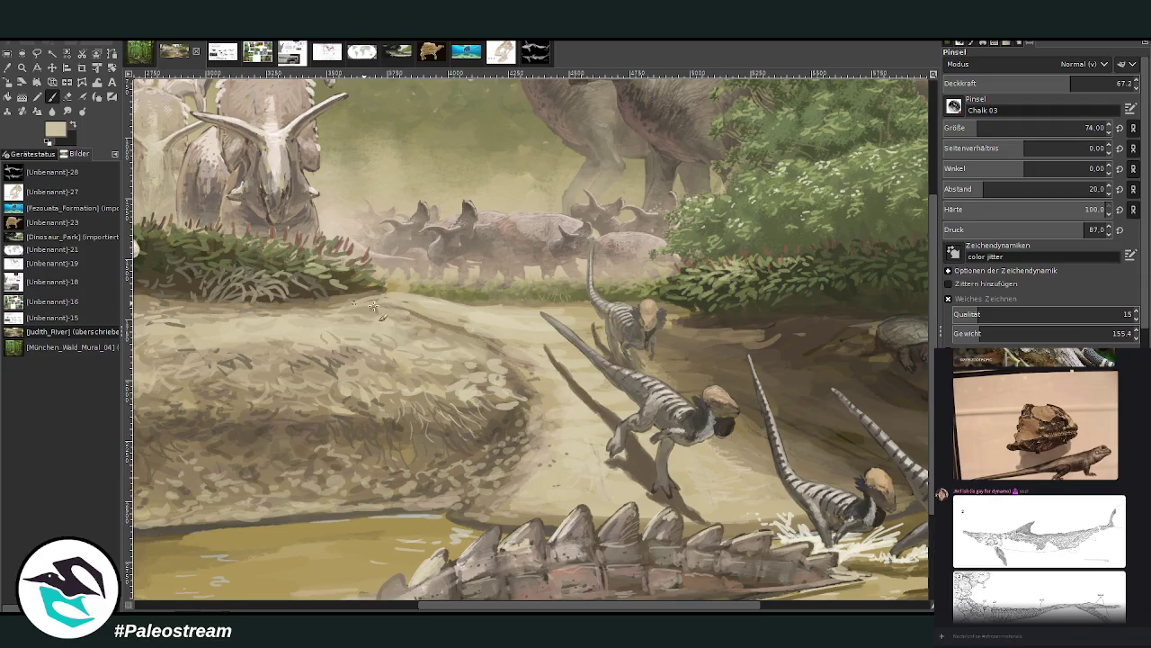
Sample a dark brown, lower brush opacity to 38.8, pick an olive paint colour and zoom out.
{"action": "left_click", "coordinate": [665, 359], "text": "ctrl"}
{"action": "left_click_drag", "start_coordinate": [1033, 91], "coordinate": [1017, 85]}
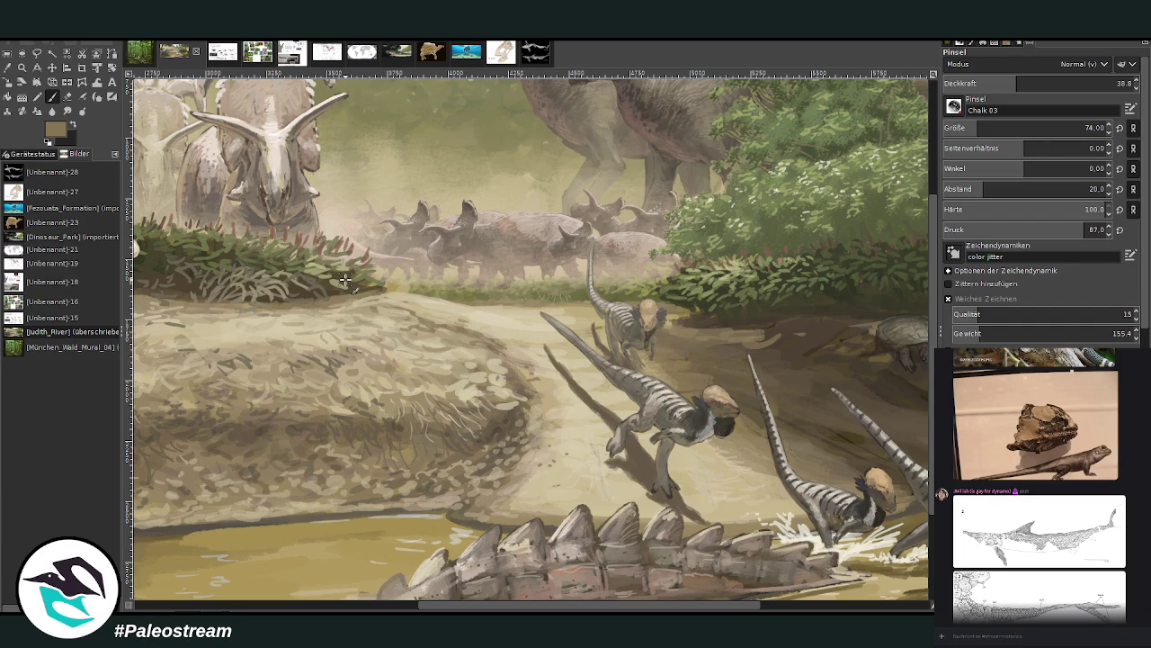
{"action": "key", "text": "o"}
{"action": "left_click", "coordinate": [420, 286]}
{"action": "key", "text": "p"}
{"action": "scroll", "coordinate": [320, 285], "scroll_direction": "down", "scroll_amount": 1}
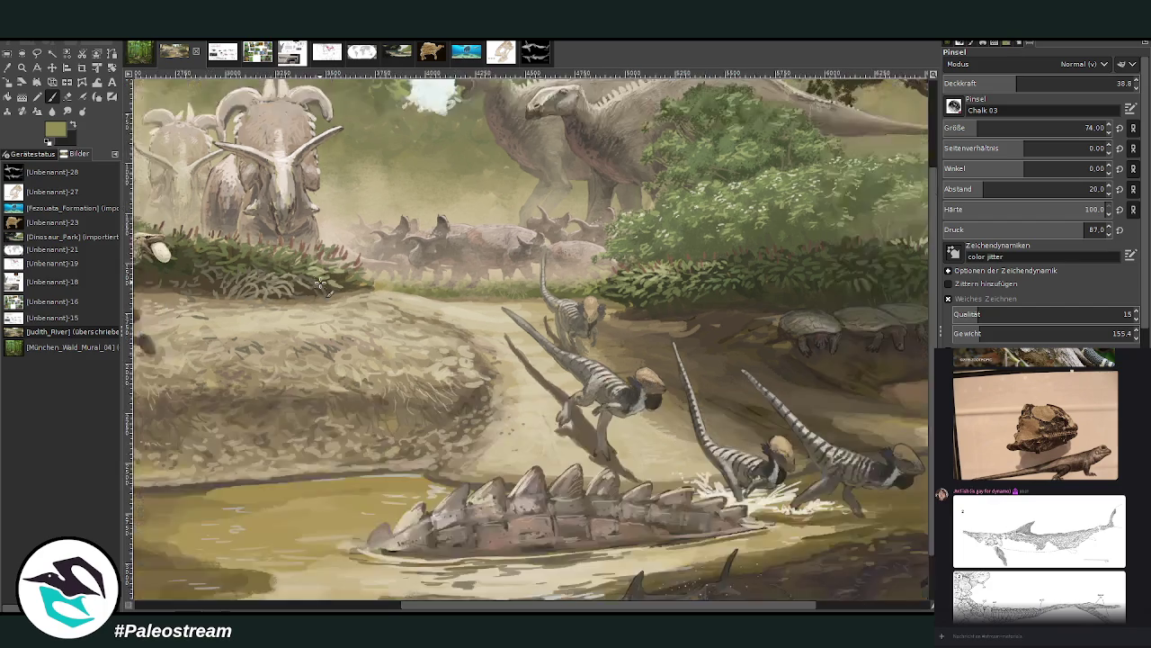
{"action": "scroll", "coordinate": [320, 284], "scroll_direction": "down", "scroll_amount": 2}
{"action": "scroll", "coordinate": [321, 284], "scroll_direction": "down", "scroll_amount": 1}
Zoom so the whole Judith River painting fills the window and scroll across it.
{"action": "key", "text": "z"}
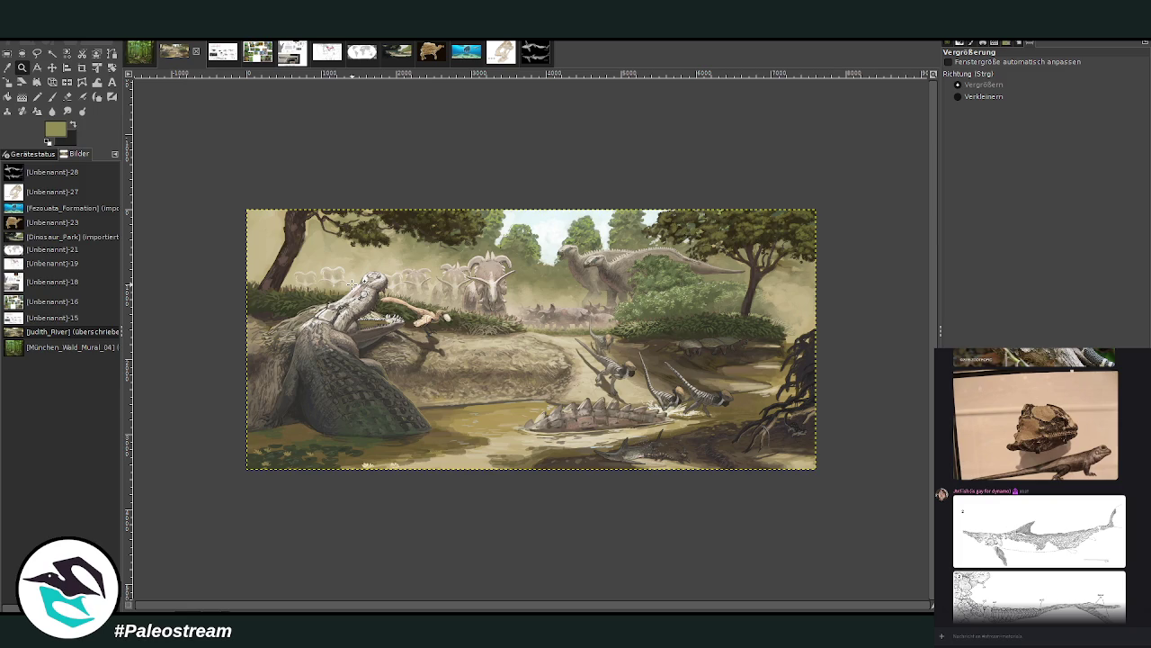
{"action": "left_click_drag", "start_coordinate": [320, 159], "coordinate": [694, 468]}
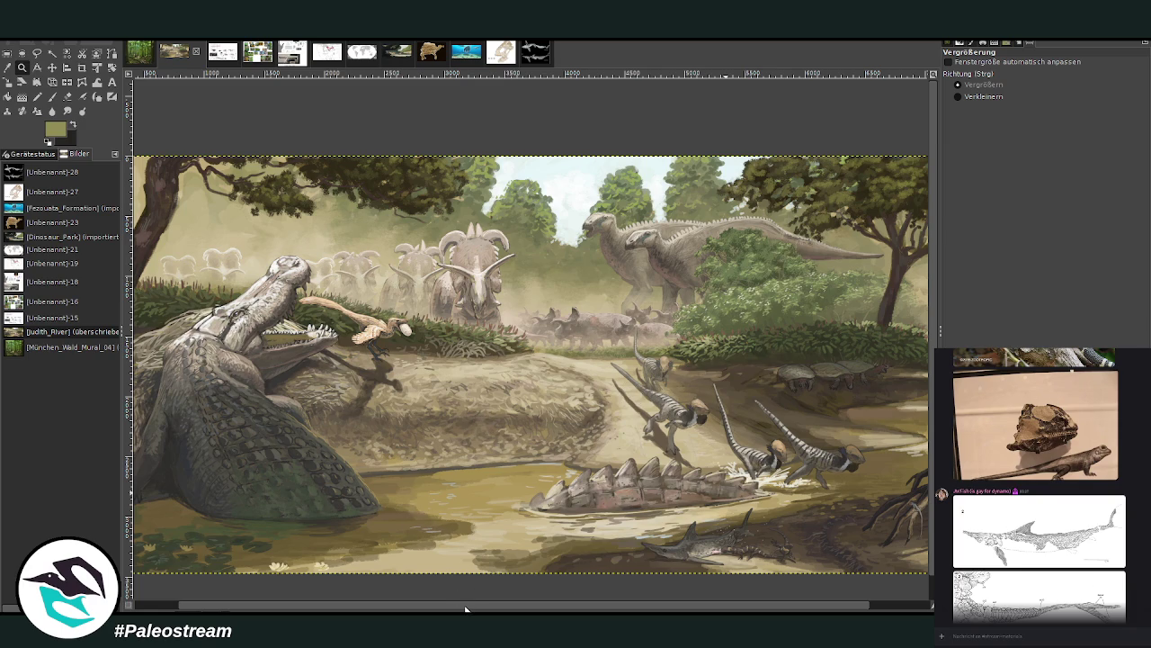
{"action": "scroll", "coordinate": [471, 609], "scroll_direction": "right", "scroll_amount": 2}
{"action": "scroll", "coordinate": [315, 584], "scroll_direction": "left", "scroll_amount": 3}
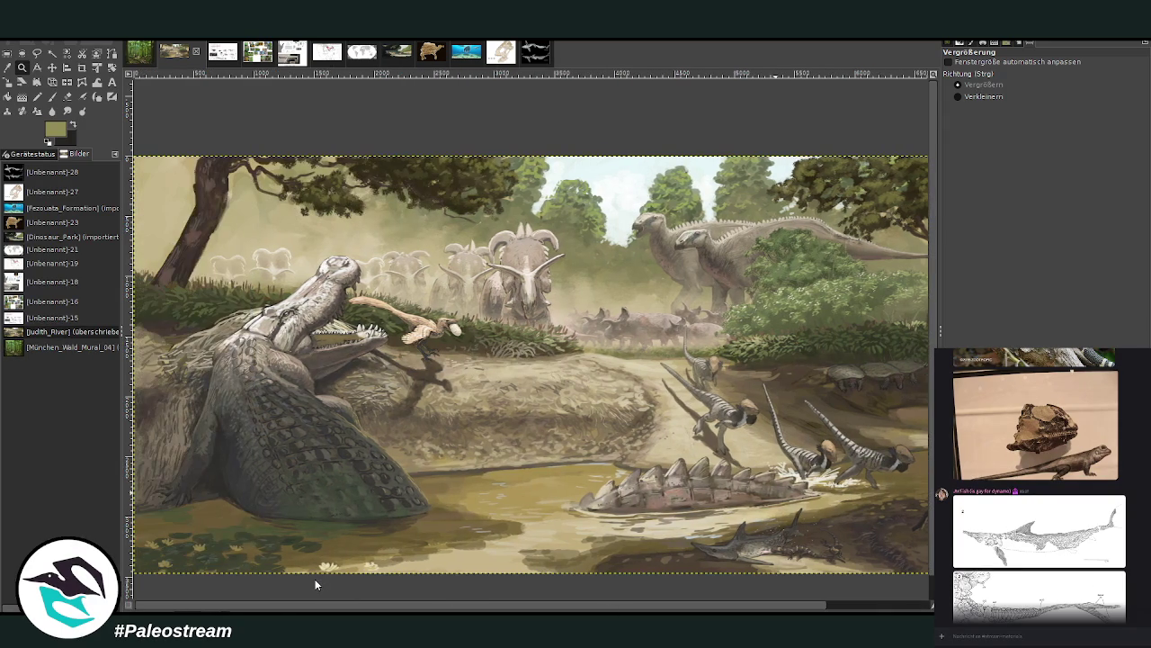
{"action": "scroll", "coordinate": [314, 585], "scroll_direction": "right", "scroll_amount": 3}
{"action": "scroll", "coordinate": [315, 585], "scroll_direction": "left", "scroll_amount": 3}
View the Unbenannt-15 skeleton composite and pan around it.
{"action": "left_click", "coordinate": [225, 54]}
{"action": "scroll", "coordinate": [431, 301], "scroll_direction": "down", "scroll_amount": 2}
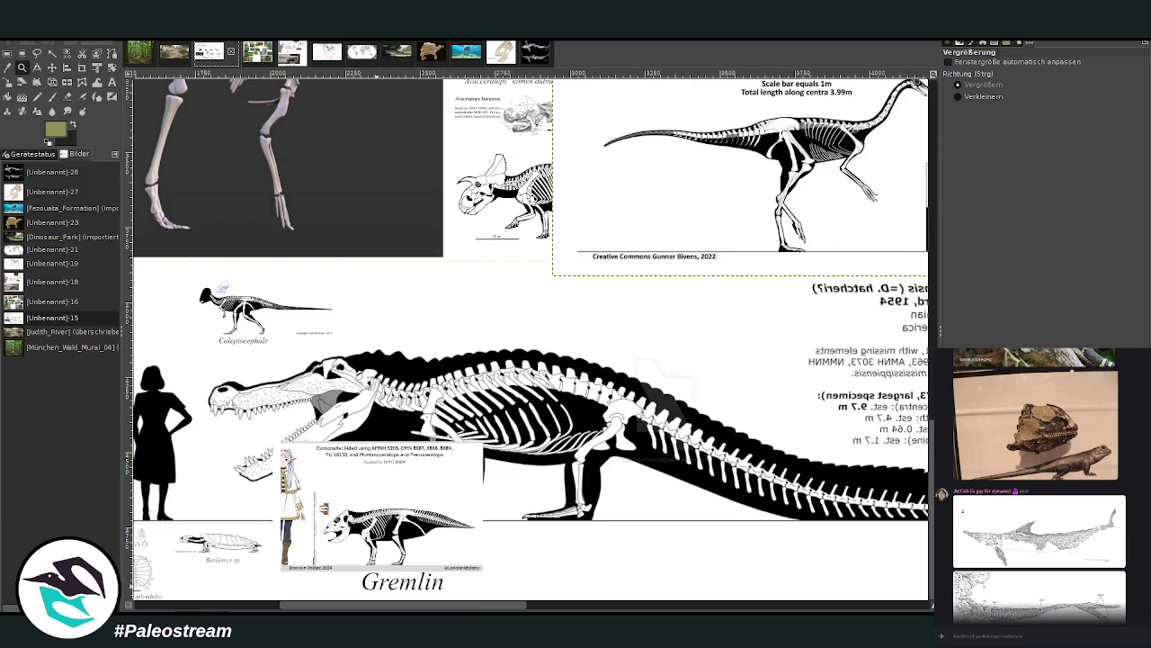
{"action": "left_click_drag", "start_coordinate": [421, 608], "coordinate": [439, 608]}
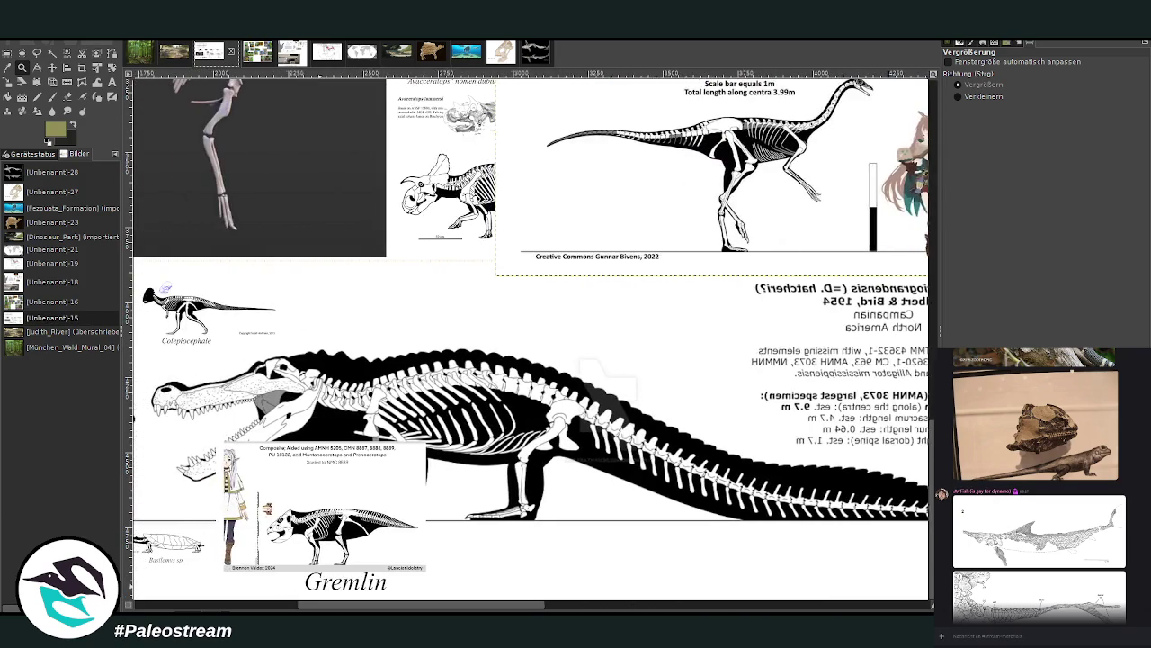
{"action": "scroll", "coordinate": [490, 575], "scroll_direction": "right", "scroll_amount": 5}
{"action": "scroll", "coordinate": [490, 576], "scroll_direction": "right", "scroll_amount": 2}
{"action": "scroll", "coordinate": [483, 558], "scroll_direction": "up", "scroll_amount": 3}
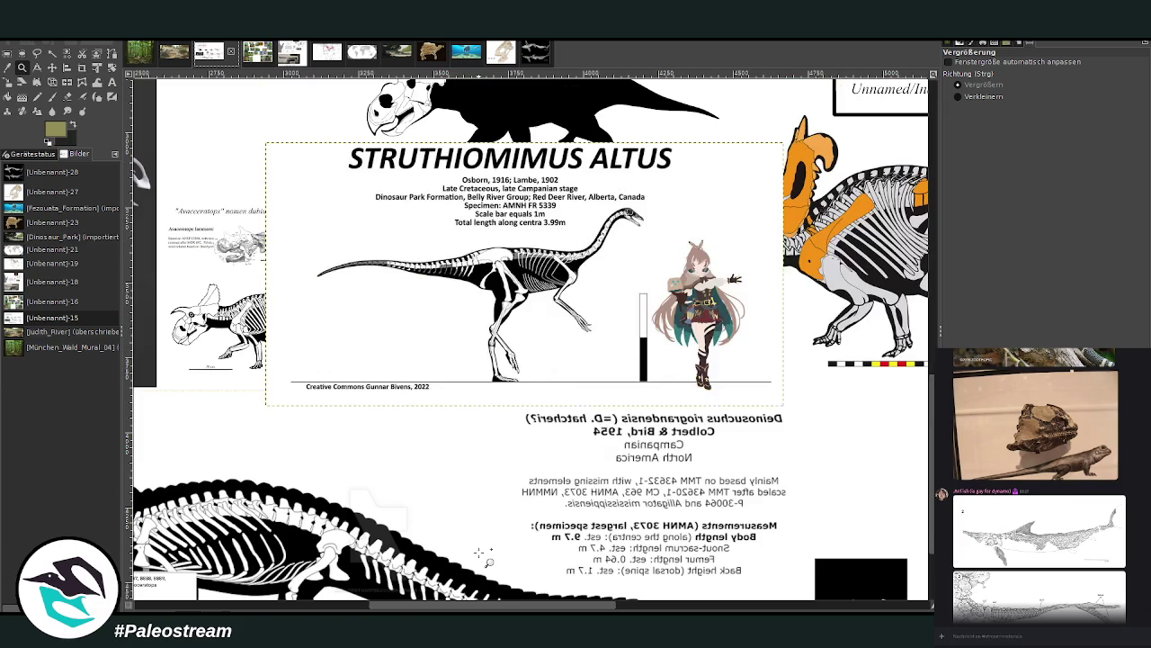
Open the Unbenannt-18 fossil reference sheet and zoom out to see all of it.
{"action": "left_click", "coordinate": [282, 59]}
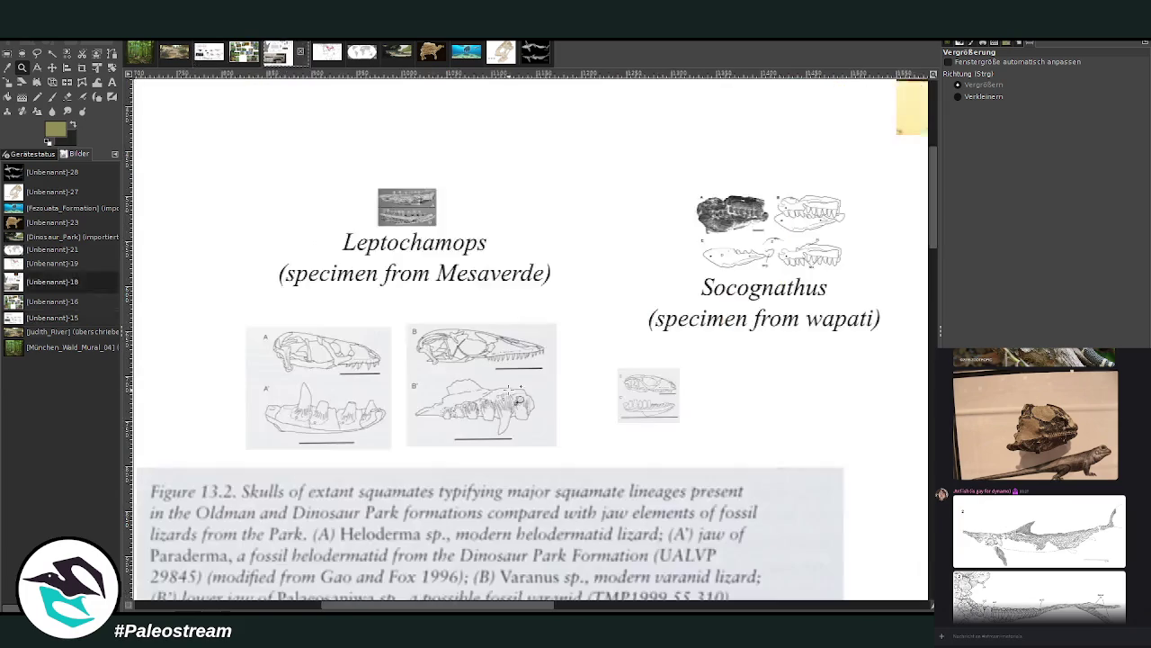
{"action": "left_click", "coordinate": [468, 356], "text": "ctrl"}
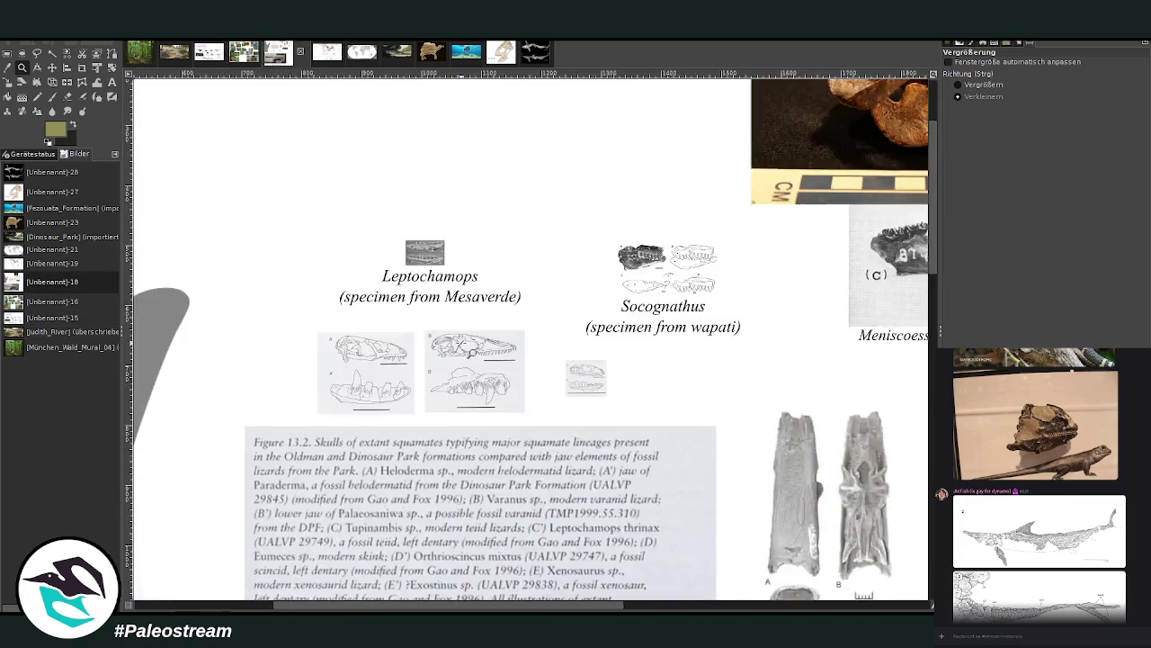
{"action": "left_click", "coordinate": [469, 353]}
{"action": "scroll", "coordinate": [460, 345], "scroll_direction": "down", "scroll_amount": 5}
{"action": "left_click", "coordinate": [558, 506]}
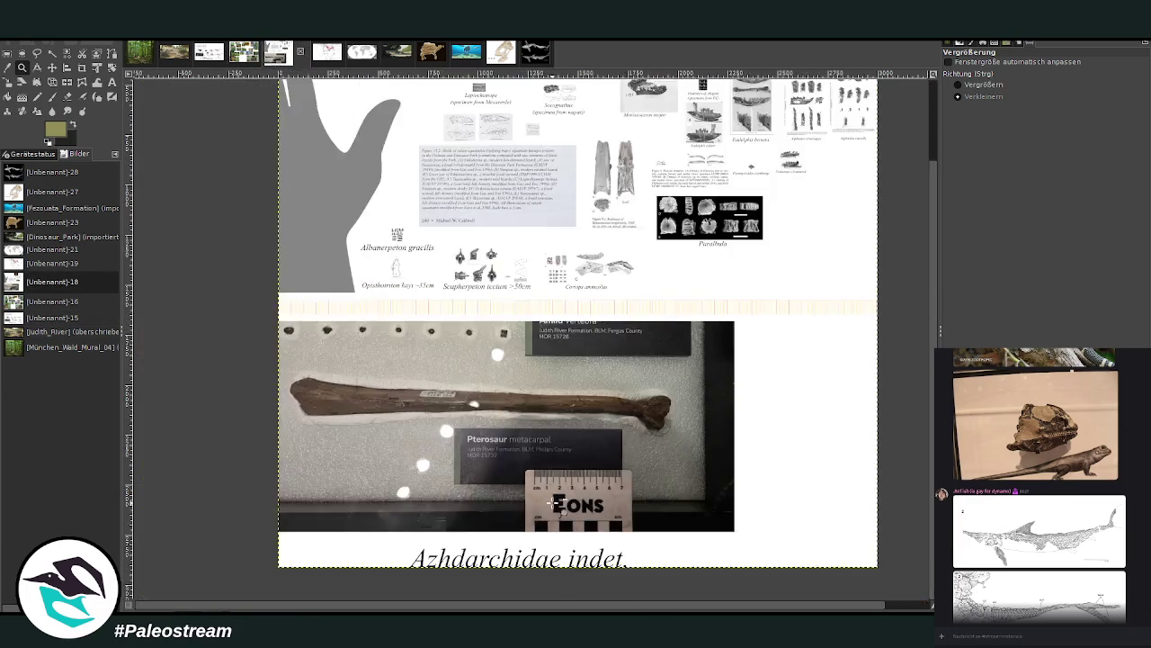
{"action": "scroll", "coordinate": [558, 503], "scroll_direction": "up", "scroll_amount": 2}
Zoom into the Leptochamops–Paralbula area, then onto the skull photo and mammal jaws.
{"action": "left_click", "coordinate": [983, 84]}
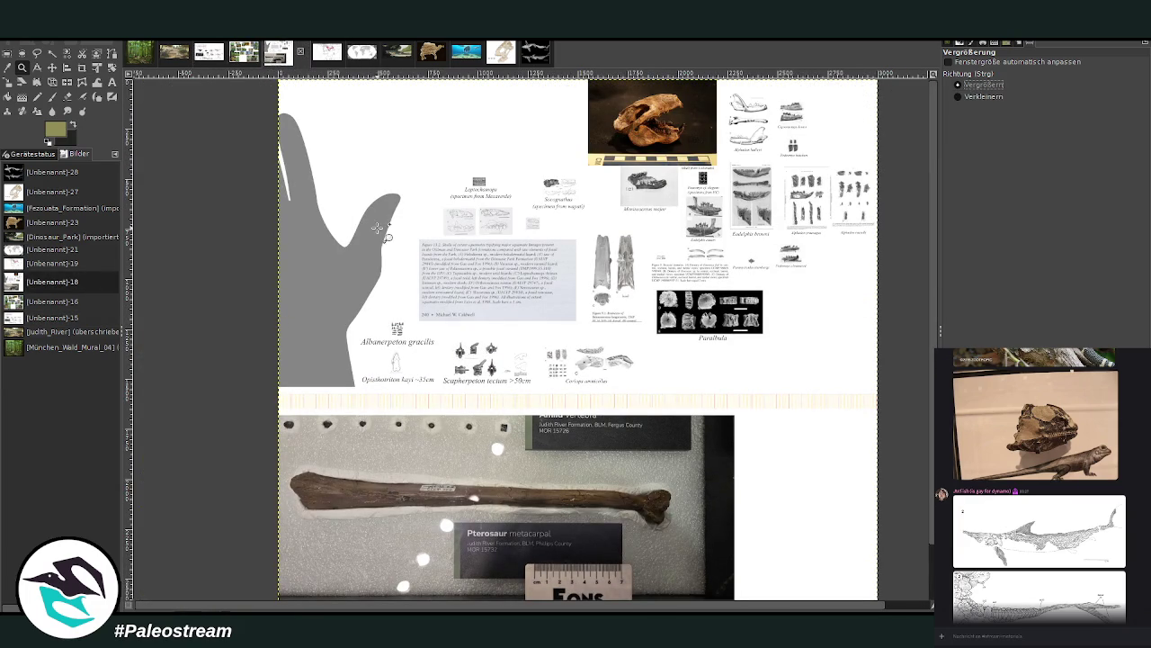
{"action": "left_click_drag", "start_coordinate": [365, 145], "coordinate": [847, 426]}
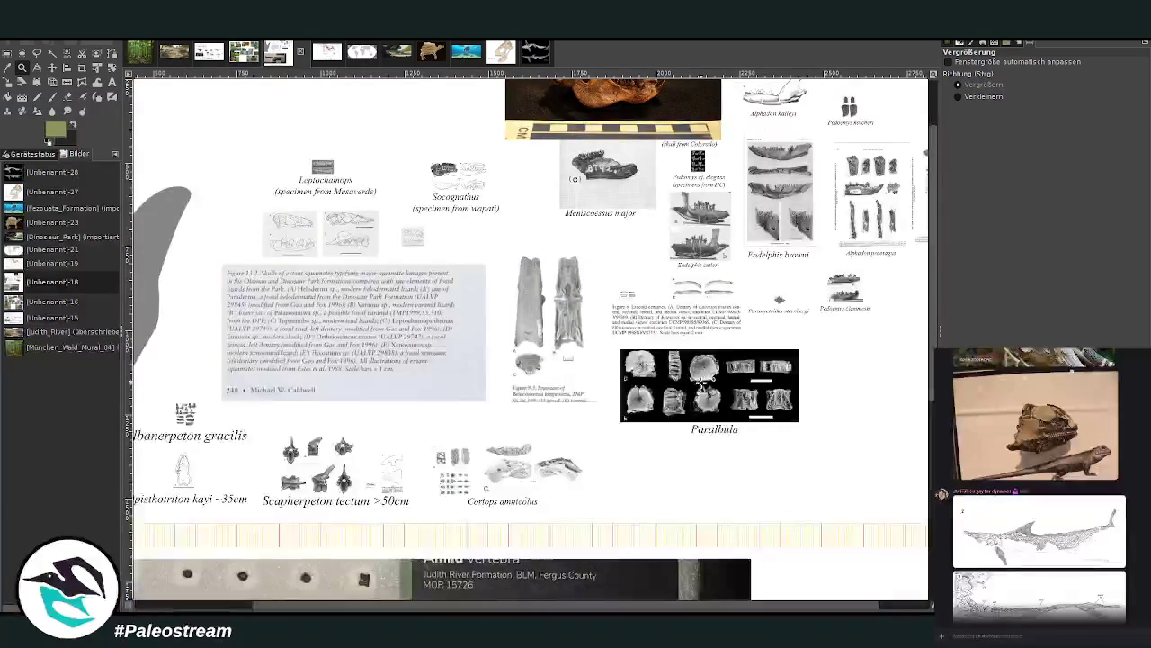
{"action": "scroll", "coordinate": [704, 381], "scroll_direction": "up", "scroll_amount": 2}
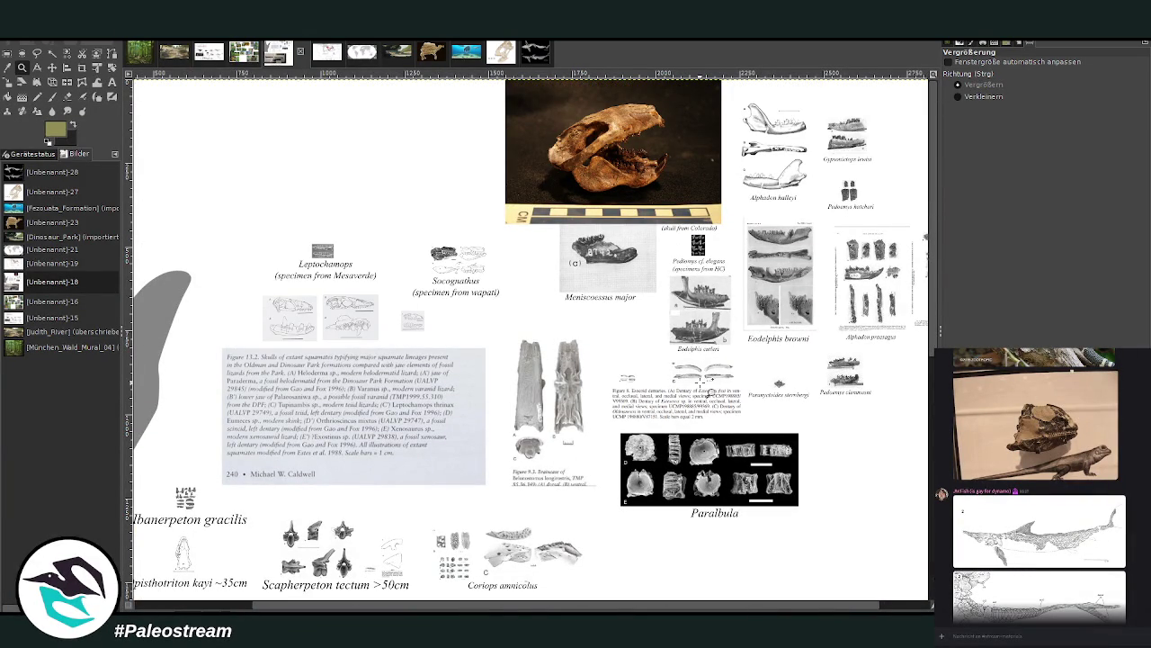
{"action": "left_click_drag", "start_coordinate": [500, 169], "coordinate": [863, 479]}
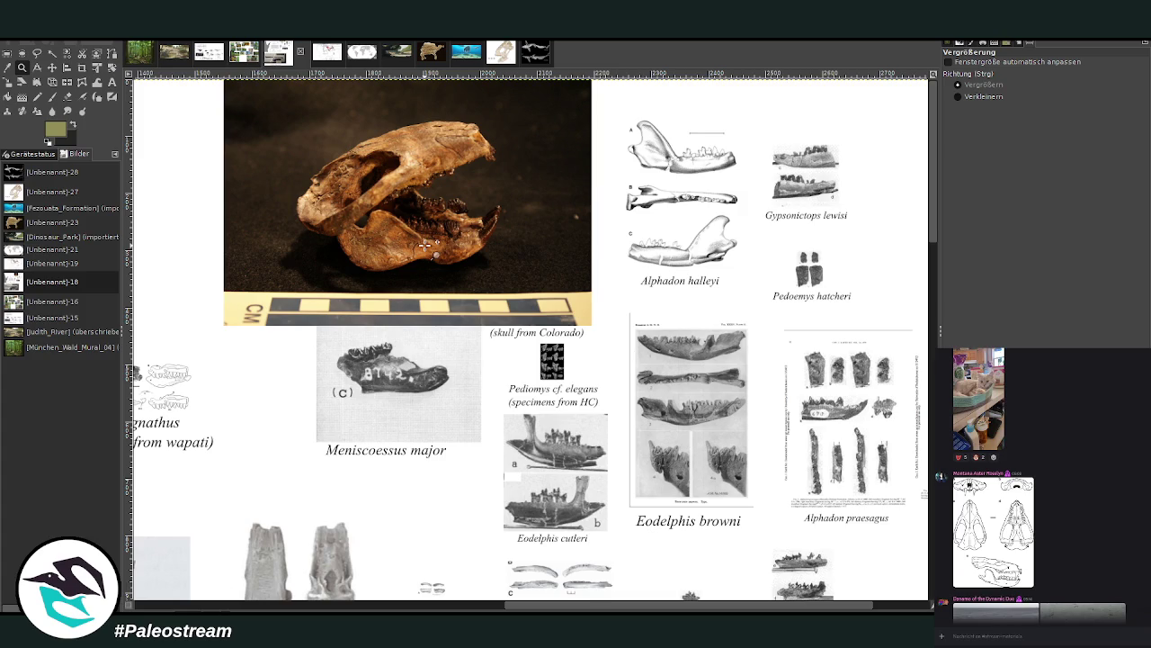
Switch back to the Judith River painting.
{"action": "left_click", "coordinate": [173, 54]}
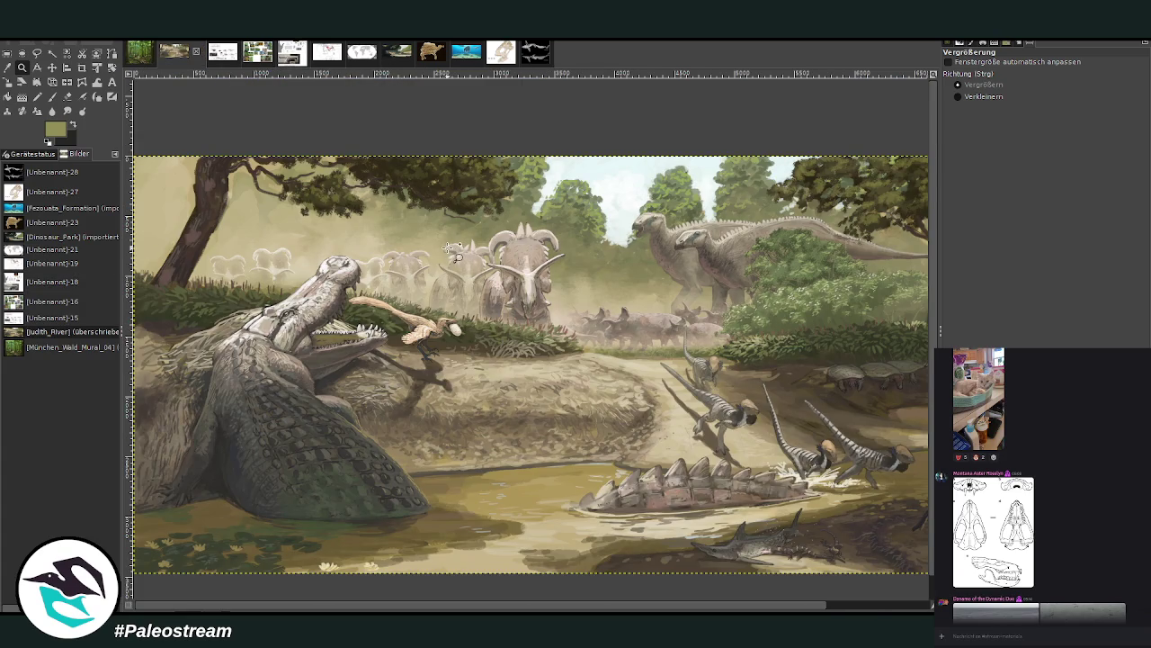
Compare the painting with the mammal fossil sheet, then zoom toward the tree and crocodile head.
{"action": "left_click", "coordinate": [290, 59]}
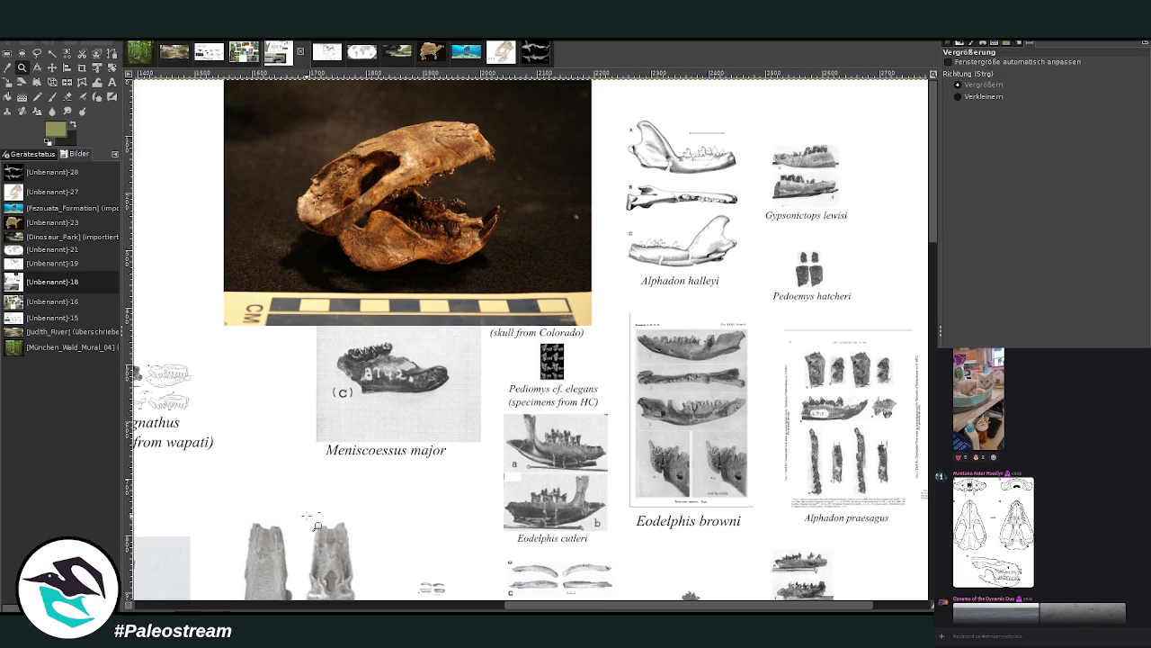
{"action": "left_click", "coordinate": [172, 56]}
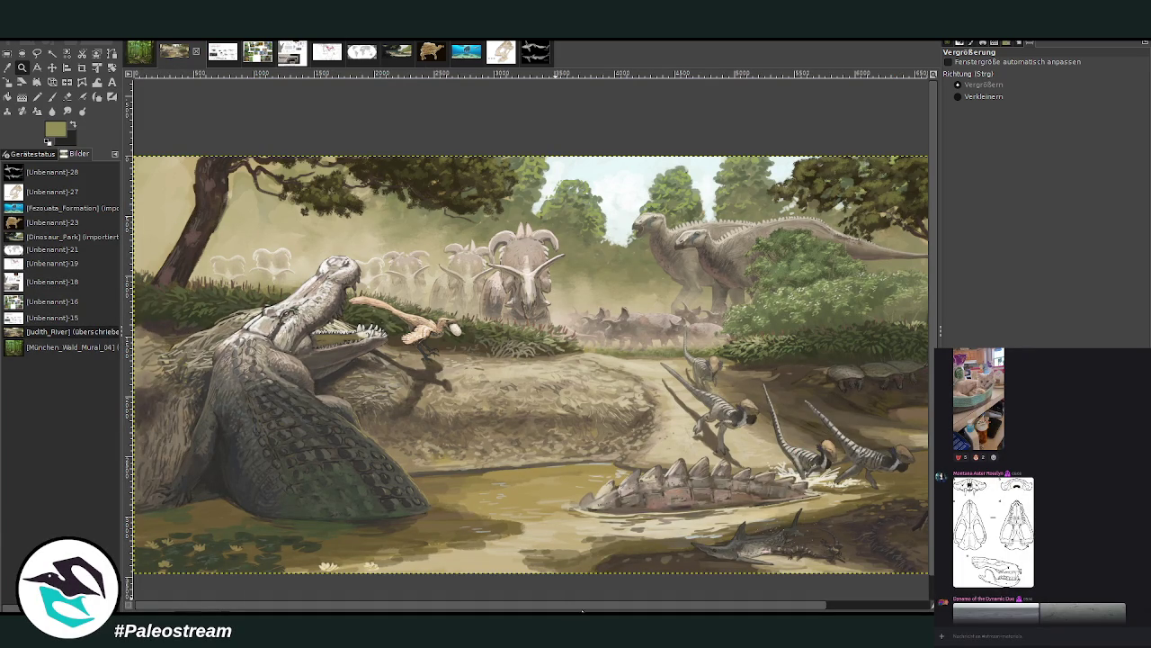
{"action": "scroll", "coordinate": [565, 608], "scroll_direction": "right", "scroll_amount": 3}
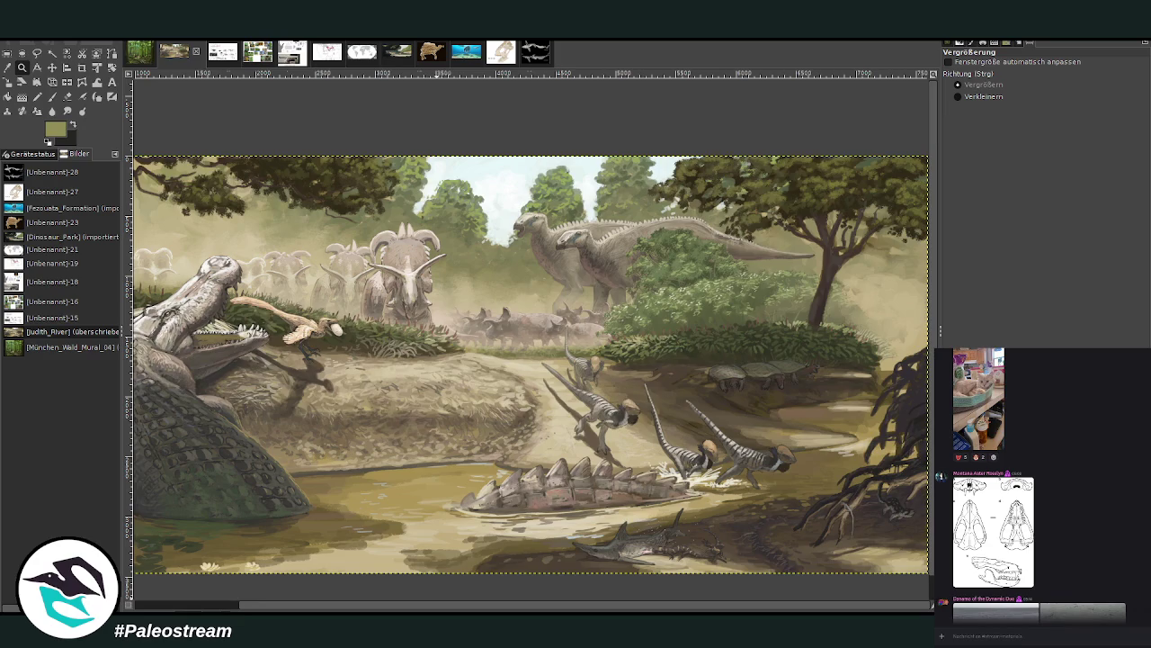
{"action": "scroll", "coordinate": [337, 534], "scroll_direction": "left", "scroll_amount": 3}
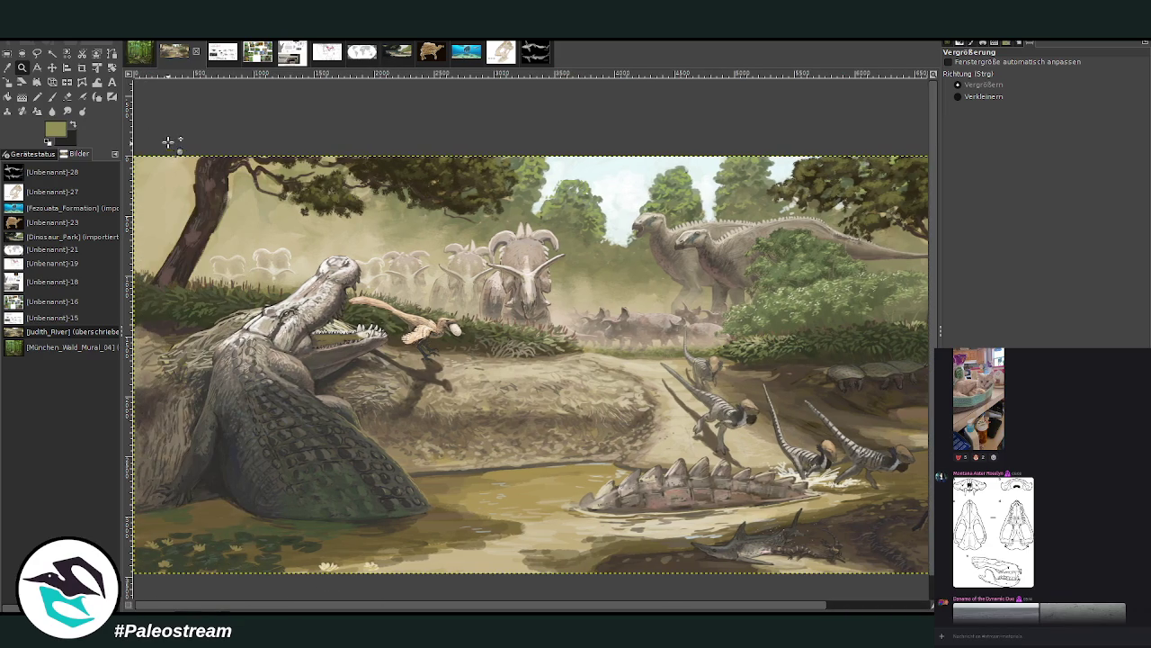
{"action": "left_click_drag", "start_coordinate": [167, 144], "coordinate": [334, 333]}
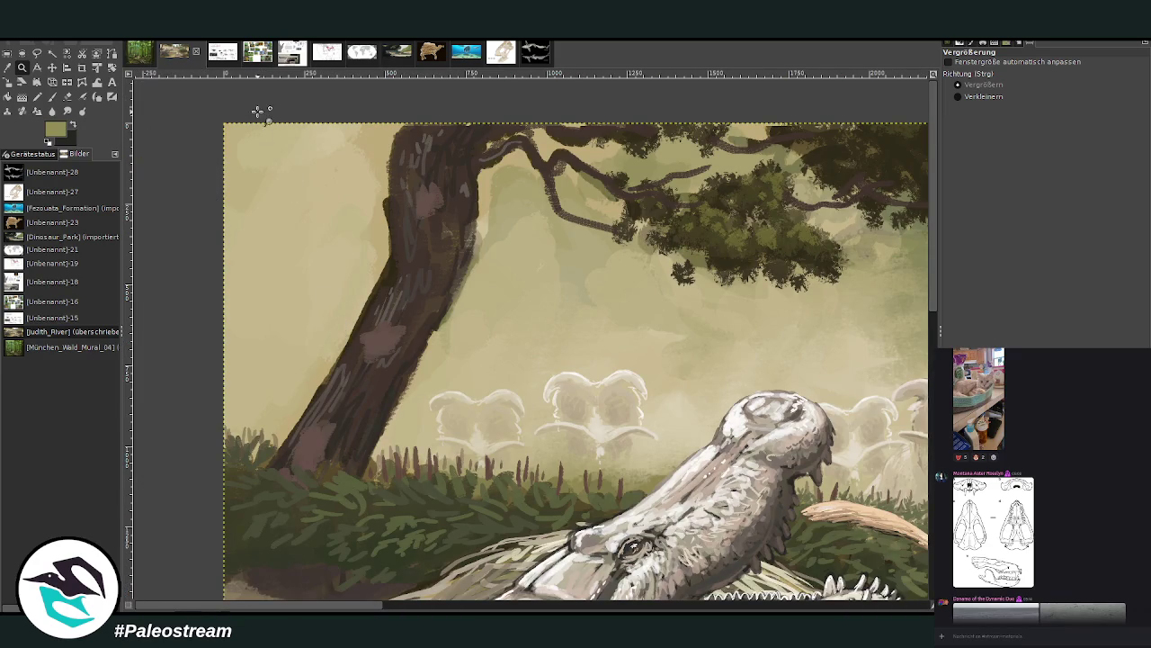
Paint the trunk's right edge in sampled dark brown at opacity 83.9, size 45.
{"action": "left_click_drag", "start_coordinate": [258, 117], "coordinate": [625, 474]}
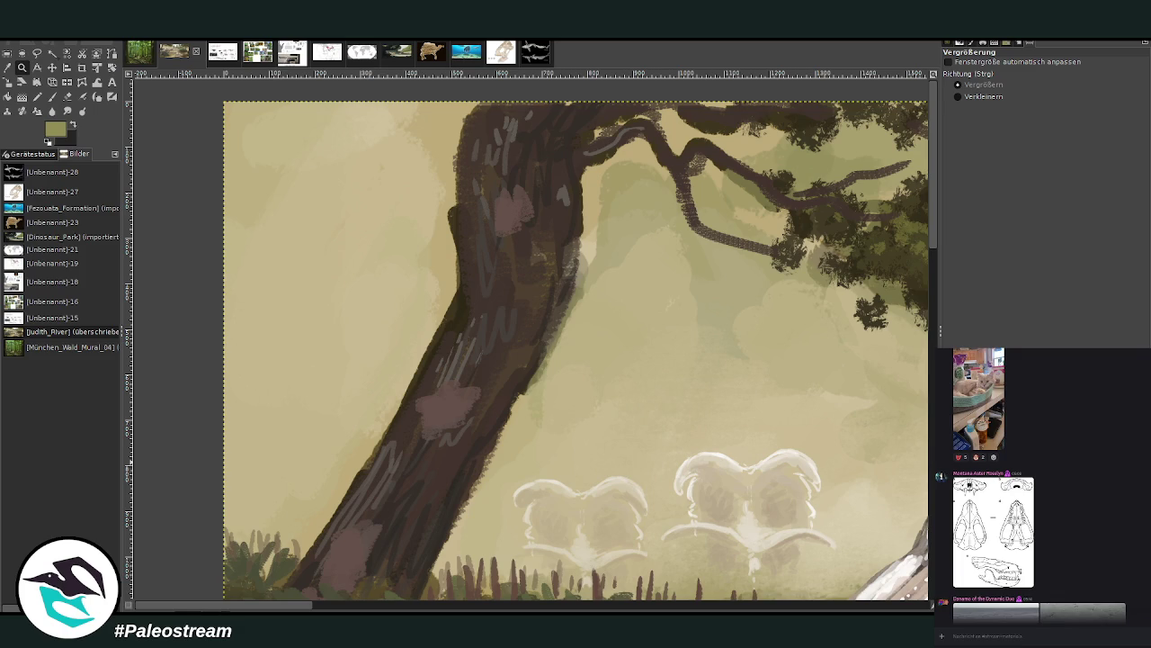
{"action": "key", "text": "o"}
{"action": "left_click", "coordinate": [465, 460]}
{"action": "left_click", "coordinate": [52, 99]}
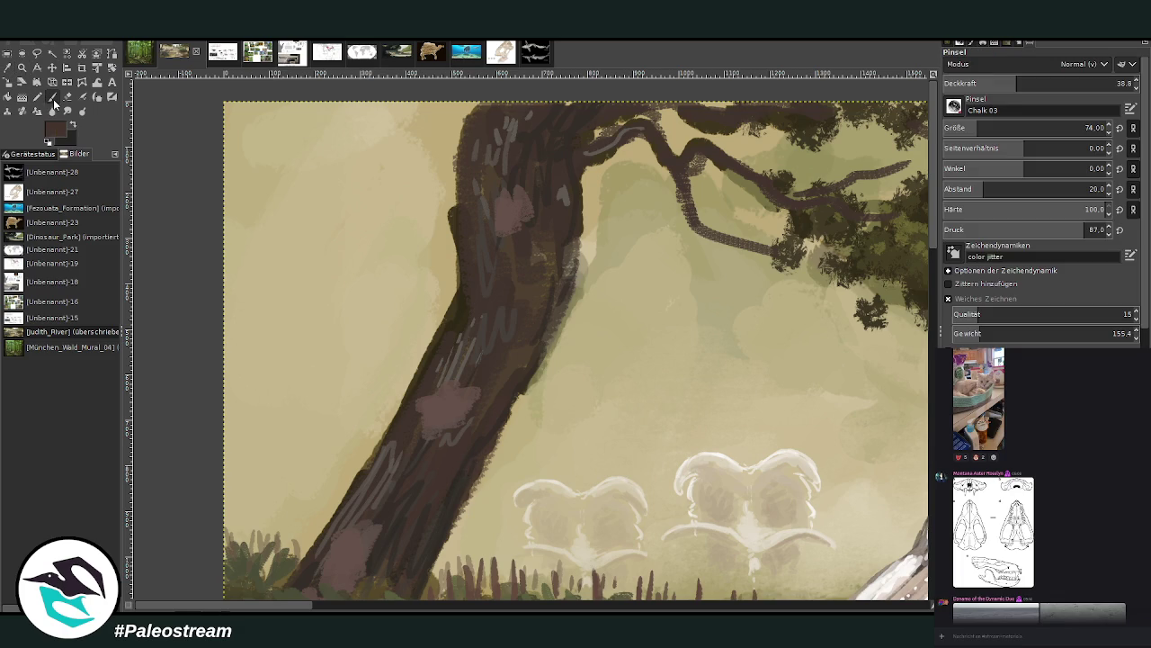
{"action": "mouse_move", "coordinate": [1026, 90]}
{"action": "left_mouse_down"}
{"action": "mouse_move", "coordinate": [1037, 90]}
{"action": "mouse_move", "coordinate": [1016, 128]}
{"action": "left_mouse_up"}
{"action": "left_click_drag", "start_coordinate": [492, 444], "coordinate": [459, 501]}
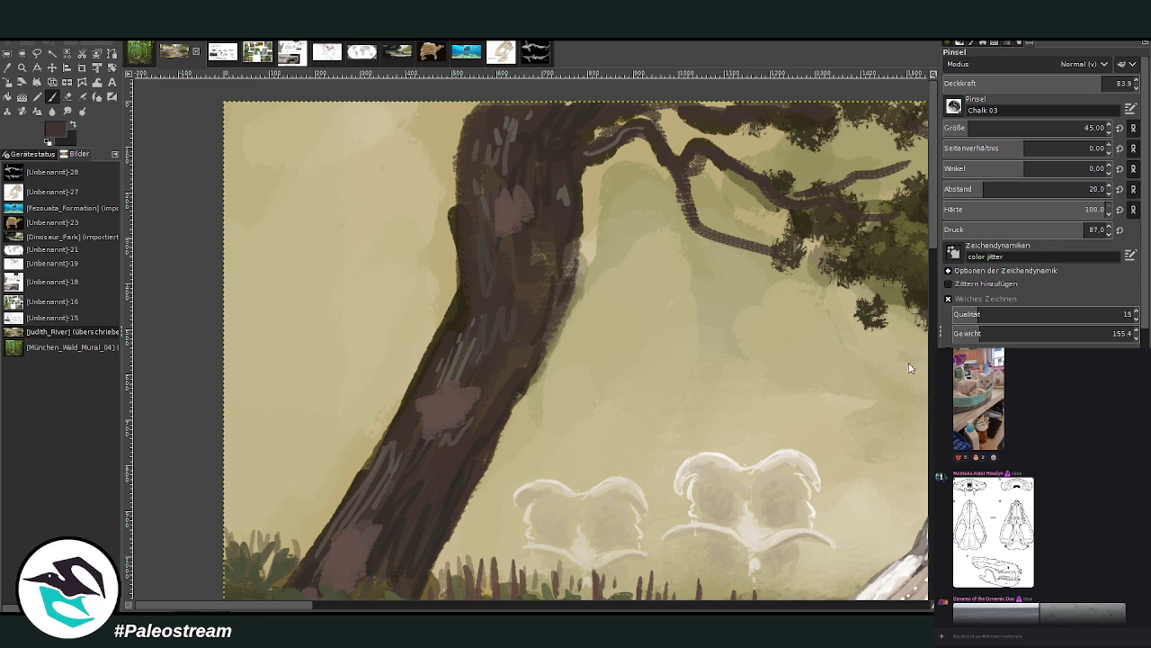
{"action": "mouse_move", "coordinate": [528, 372]}
{"action": "left_mouse_down"}
{"action": "mouse_move", "coordinate": [561, 327]}
{"action": "mouse_move", "coordinate": [570, 267]}
{"action": "left_mouse_up"}
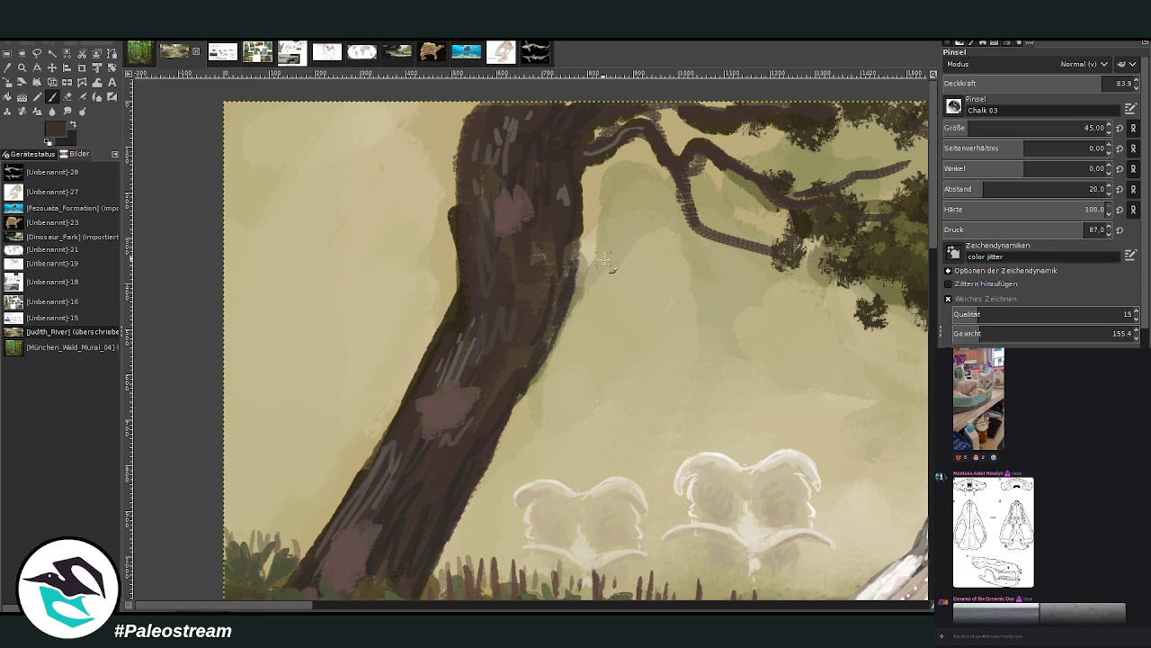
Paint khaki over the trunk edge and zoom in close on it.
{"action": "left_click", "coordinate": [549, 380], "text": "ctrl"}
{"action": "mouse_move", "coordinate": [583, 315]}
{"action": "left_mouse_down"}
{"action": "mouse_move", "coordinate": [585, 221]}
{"action": "mouse_move", "coordinate": [572, 321]}
{"action": "mouse_move", "coordinate": [490, 479]}
{"action": "left_mouse_up"}
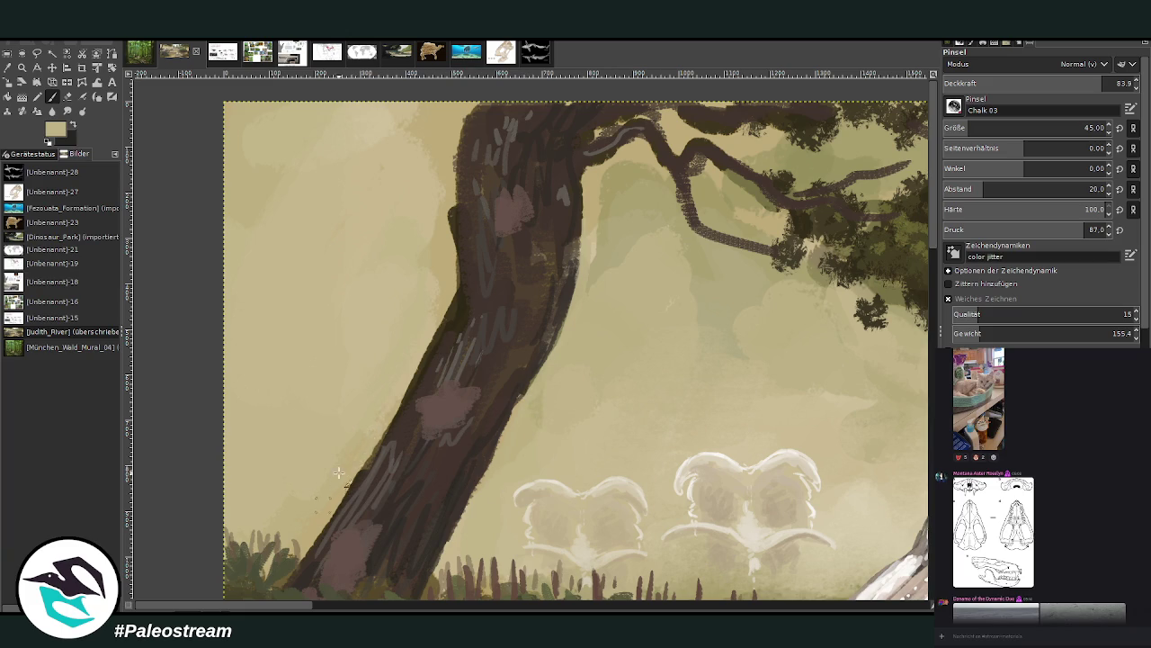
{"action": "key", "text": "z"}
{"action": "left_click_drag", "start_coordinate": [329, 221], "coordinate": [419, 296]}
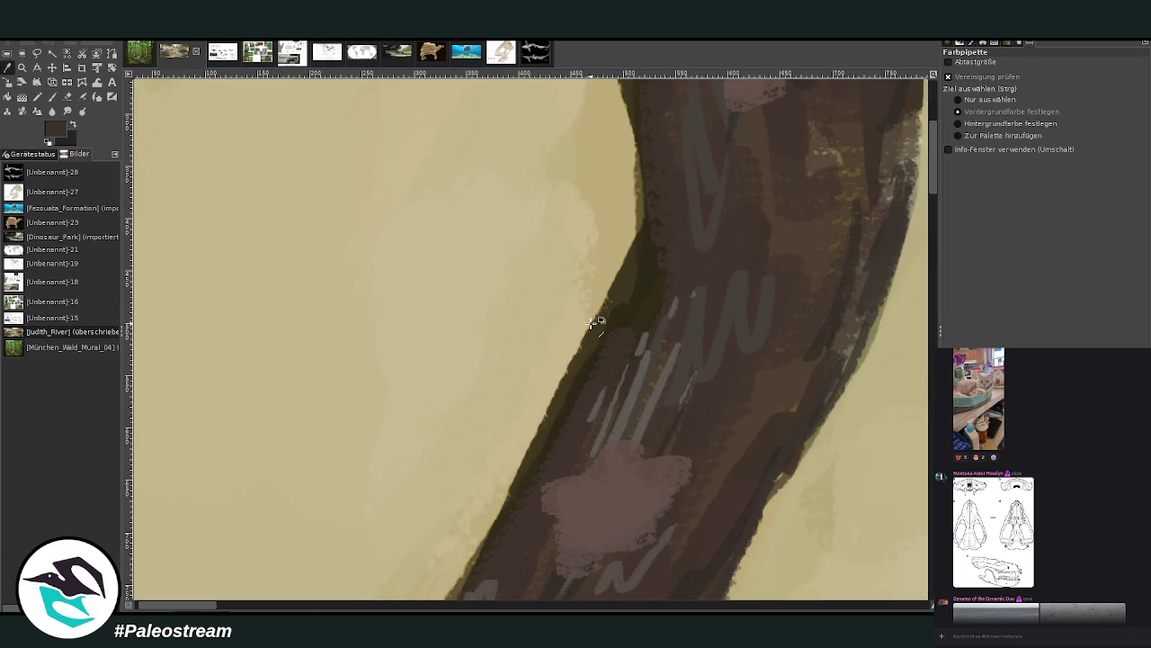
{"action": "left_click", "coordinate": [53, 96]}
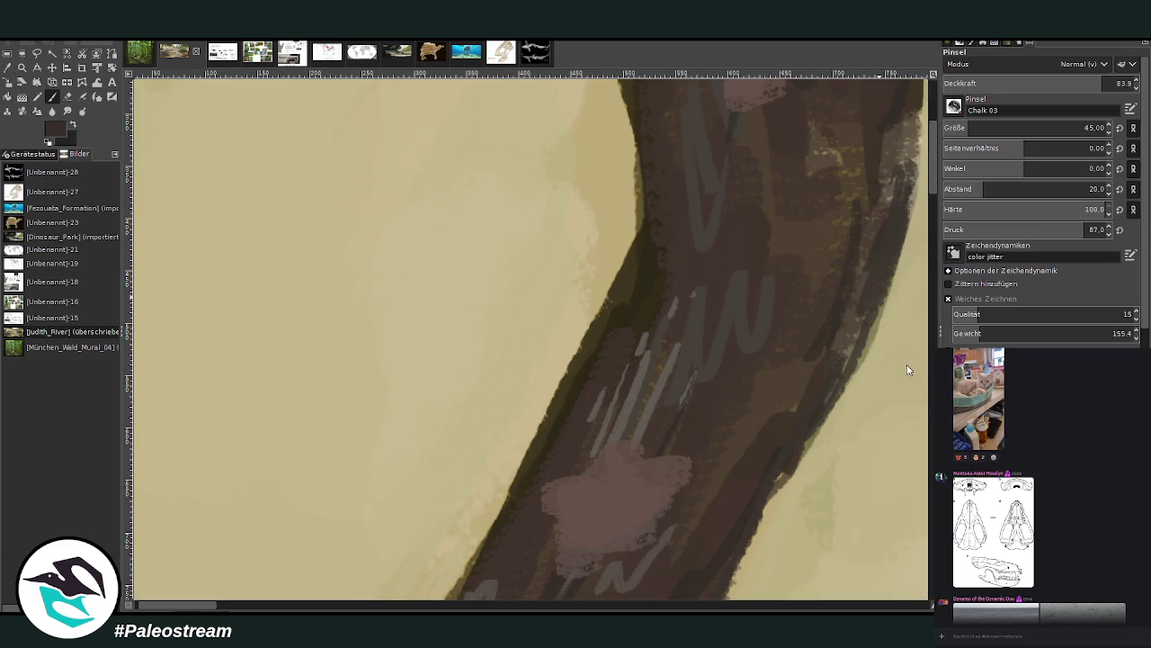
At higher opacity and brush size 27, paint small dark animals along the trunk edge.
{"action": "left_click", "coordinate": [1119, 82]}
{"action": "left_click_drag", "start_coordinate": [548, 387], "coordinate": [541, 442]}
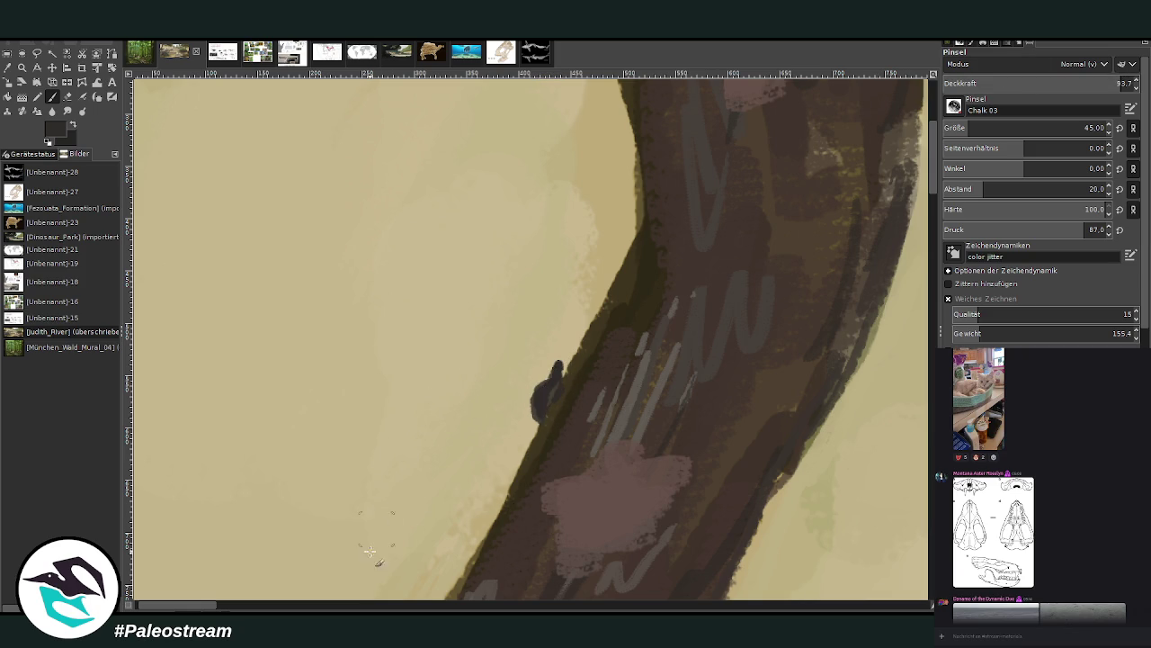
{"action": "type", "text": "27"}
{"action": "left_click_drag", "start_coordinate": [532, 431], "coordinate": [534, 475]}
{"action": "left_click_drag", "start_coordinate": [593, 312], "coordinate": [594, 294]}
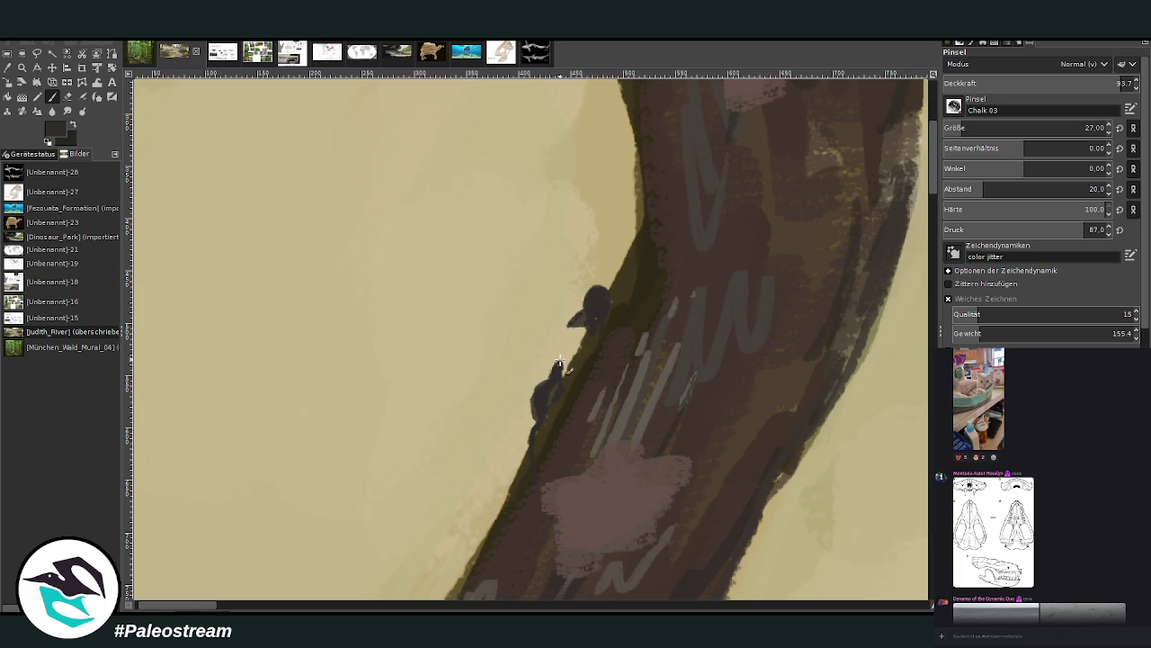
{"action": "left_click_drag", "start_coordinate": [557, 374], "coordinate": [555, 364]}
With brush size 18, refine the three animals' tails, heads, ears and bodies.
{"action": "scroll", "coordinate": [933, 194], "scroll_direction": "down", "scroll_amount": 2}
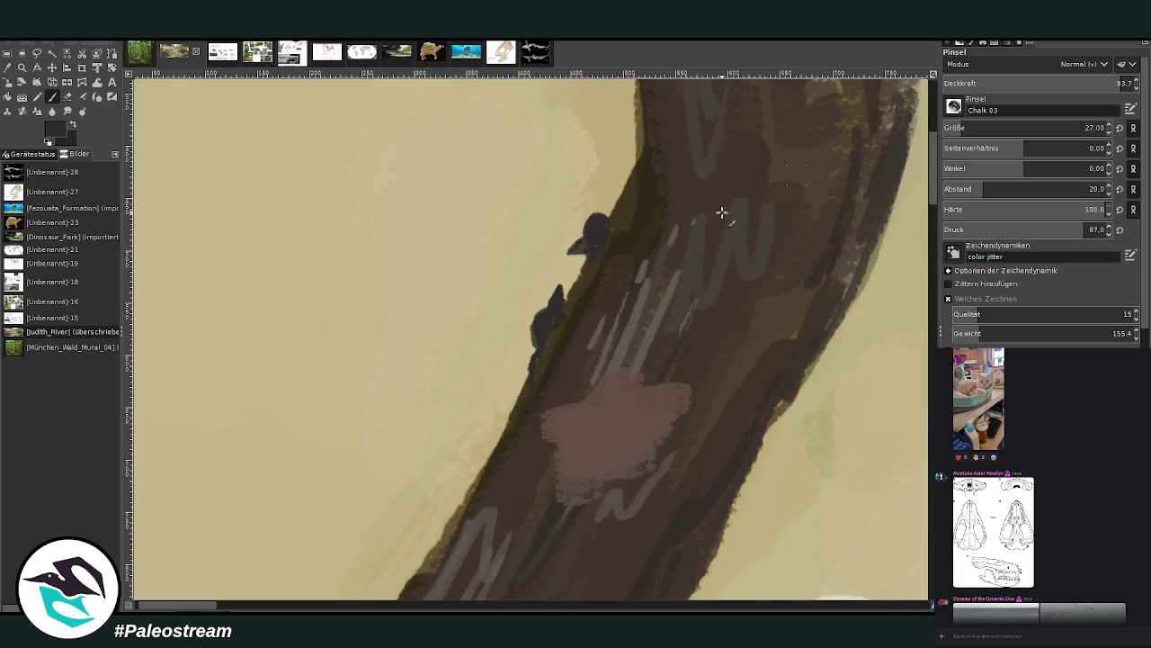
{"action": "mouse_move", "coordinate": [493, 439]}
{"action": "left_mouse_down"}
{"action": "mouse_move", "coordinate": [500, 415]}
{"action": "mouse_move", "coordinate": [489, 442]}
{"action": "mouse_move", "coordinate": [450, 461]}
{"action": "mouse_move", "coordinate": [484, 456]}
{"action": "left_mouse_up"}
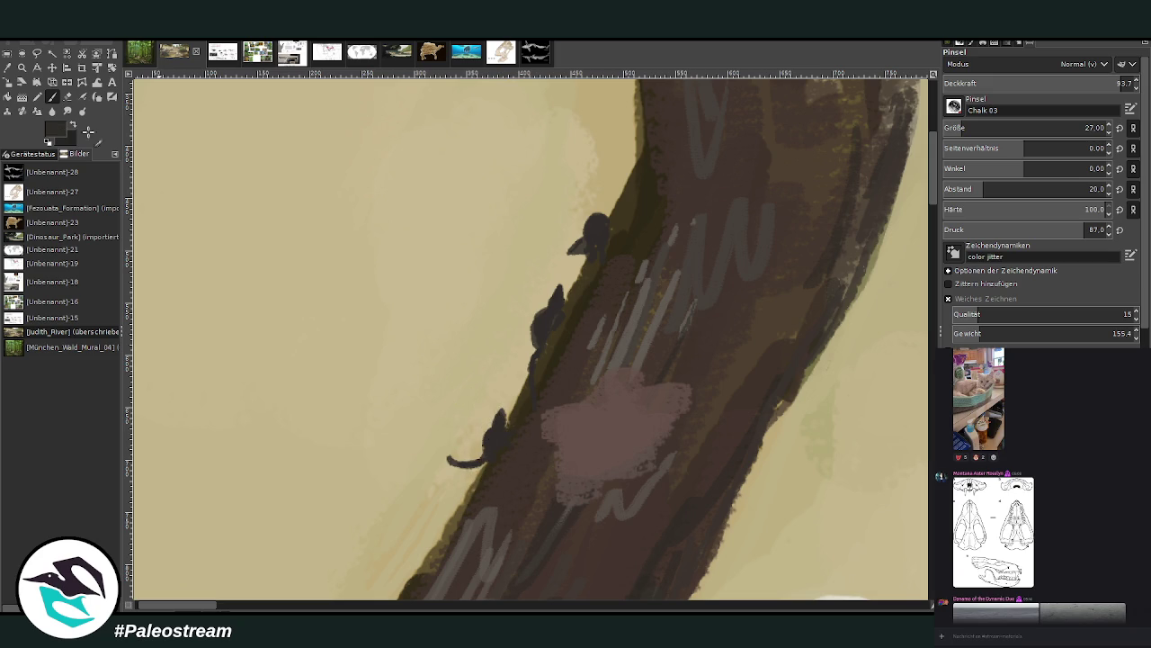
{"action": "left_click_drag", "start_coordinate": [980, 127], "coordinate": [933, 87]}
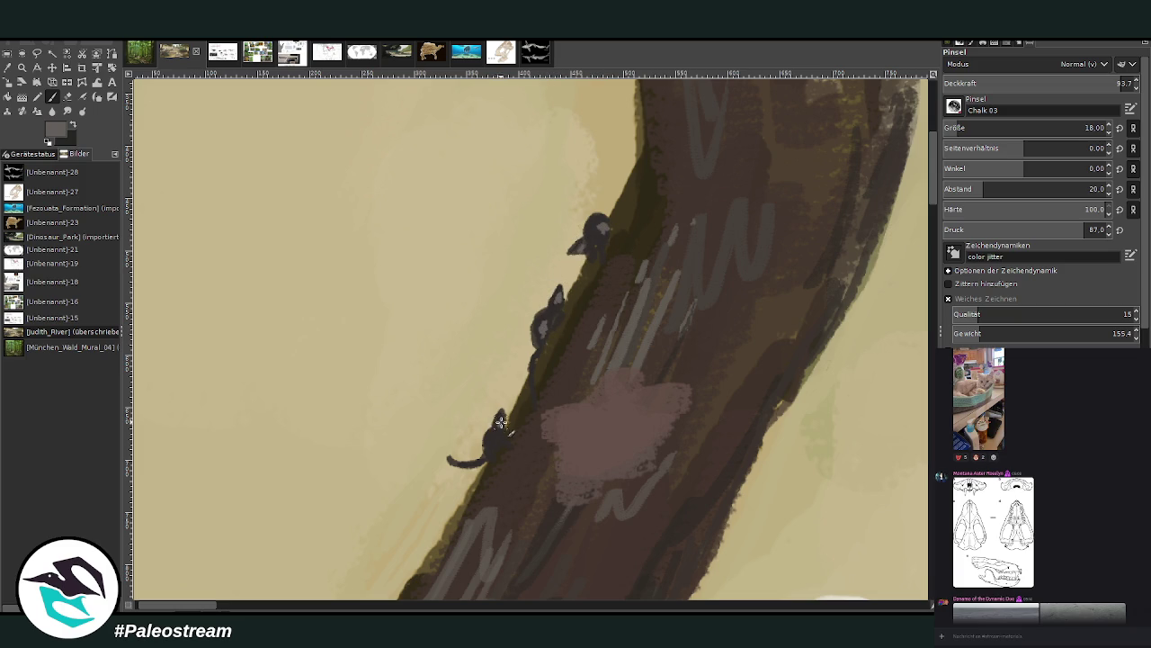
{"action": "left_click_drag", "start_coordinate": [462, 461], "coordinate": [447, 455]}
{"action": "left_click_drag", "start_coordinate": [557, 293], "coordinate": [558, 283]}
{"action": "left_click_drag", "start_coordinate": [580, 230], "coordinate": [580, 252]}
{"action": "left_click_drag", "start_coordinate": [502, 418], "coordinate": [491, 416]}
{"action": "left_click_drag", "start_coordinate": [561, 299], "coordinate": [548, 315]}
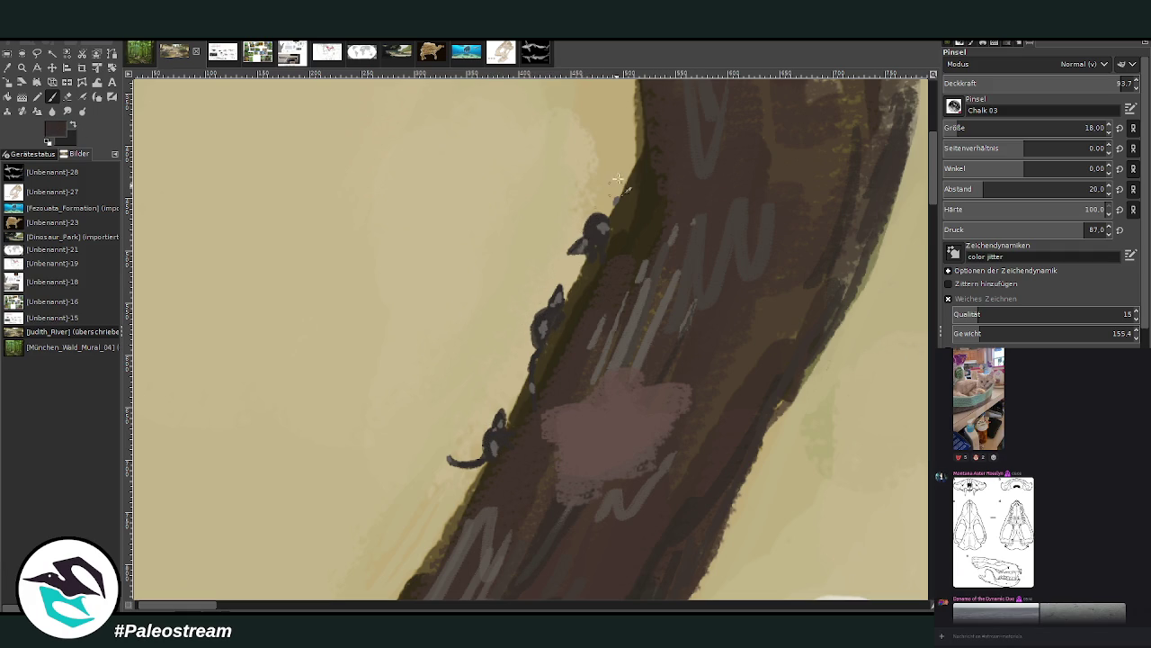
{"action": "left_click_drag", "start_coordinate": [481, 437], "coordinate": [487, 431]}
Zoom in on the tree and grass area and sample the bushes' green as paint colour.
{"action": "scroll", "coordinate": [468, 462], "scroll_direction": "down", "scroll_amount": 2}
{"action": "scroll", "coordinate": [468, 462], "scroll_direction": "down", "scroll_amount": 2}
{"action": "scroll", "coordinate": [468, 463], "scroll_direction": "down", "scroll_amount": 1}
{"action": "scroll", "coordinate": [468, 463], "scroll_direction": "down", "scroll_amount": 1}
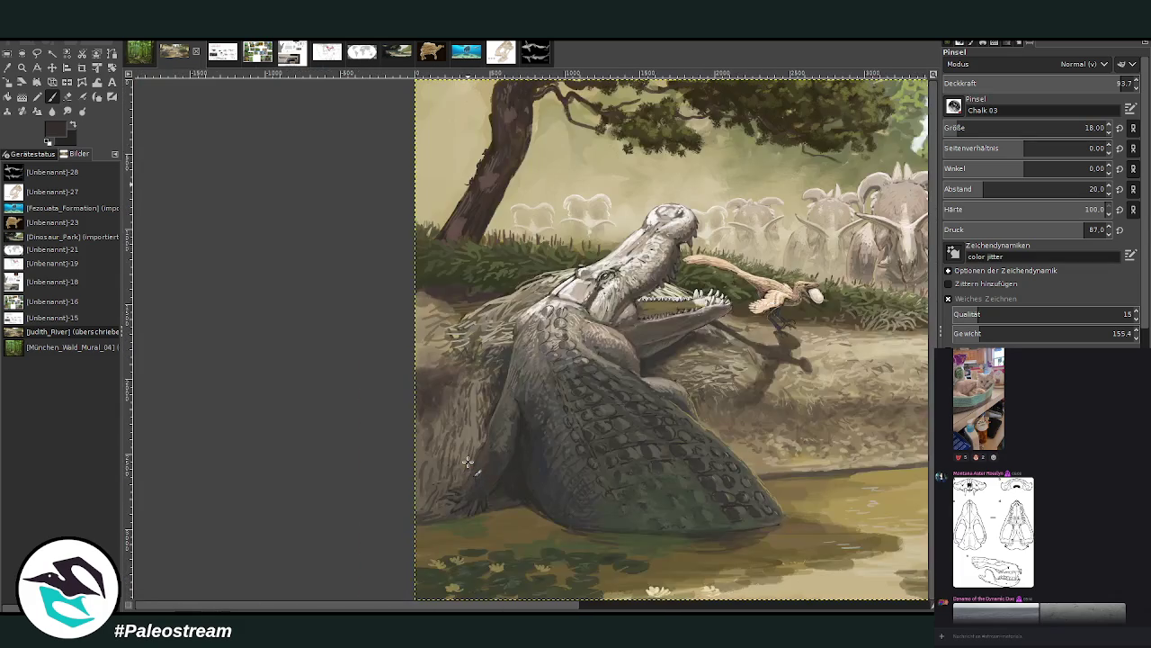
{"action": "left_click", "coordinate": [21, 67]}
{"action": "left_click_drag", "start_coordinate": [428, 128], "coordinate": [691, 305]}
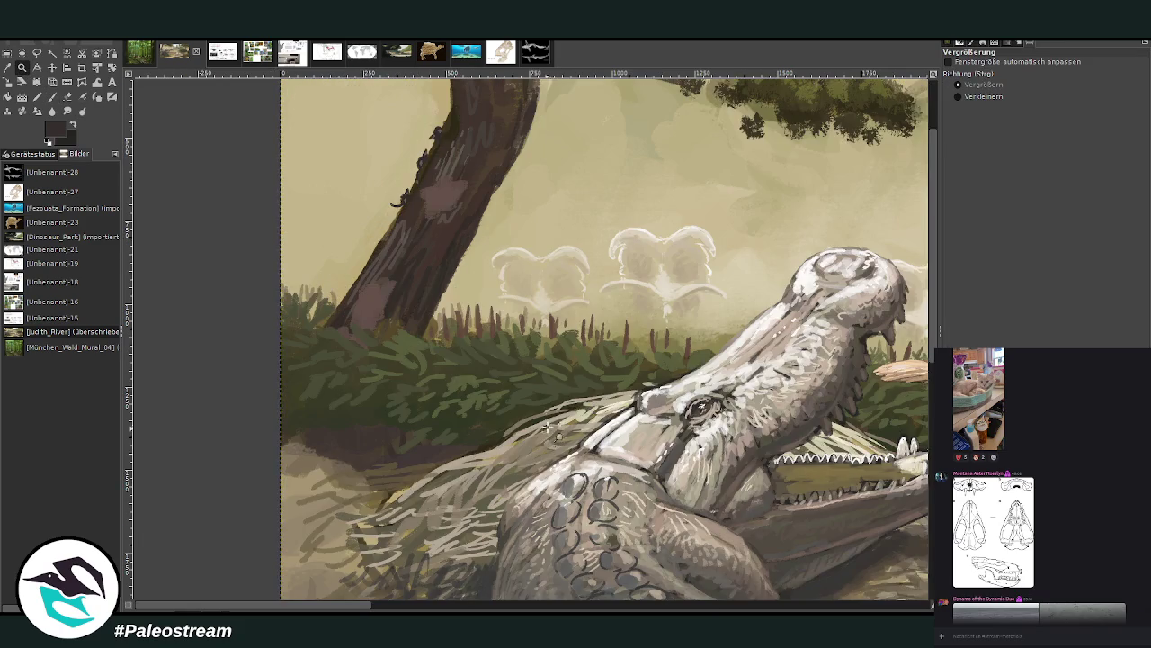
{"action": "scroll", "coordinate": [872, 284], "scroll_direction": "down", "scroll_amount": 1}
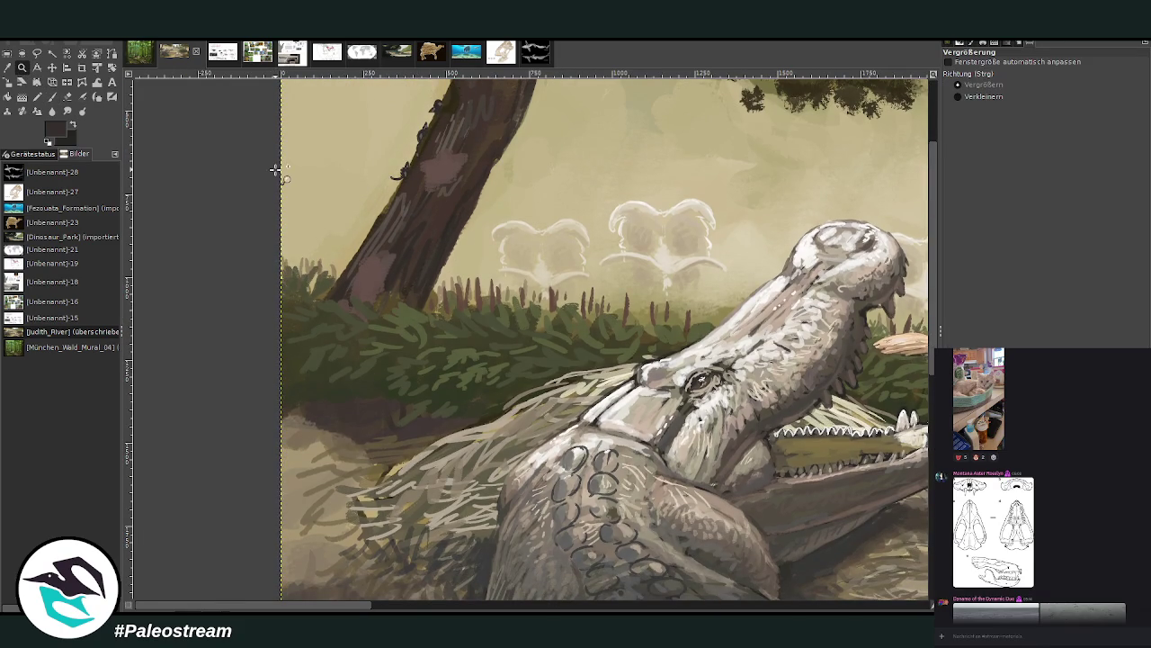
{"action": "key", "text": "o"}
{"action": "left_click", "coordinate": [462, 351]}
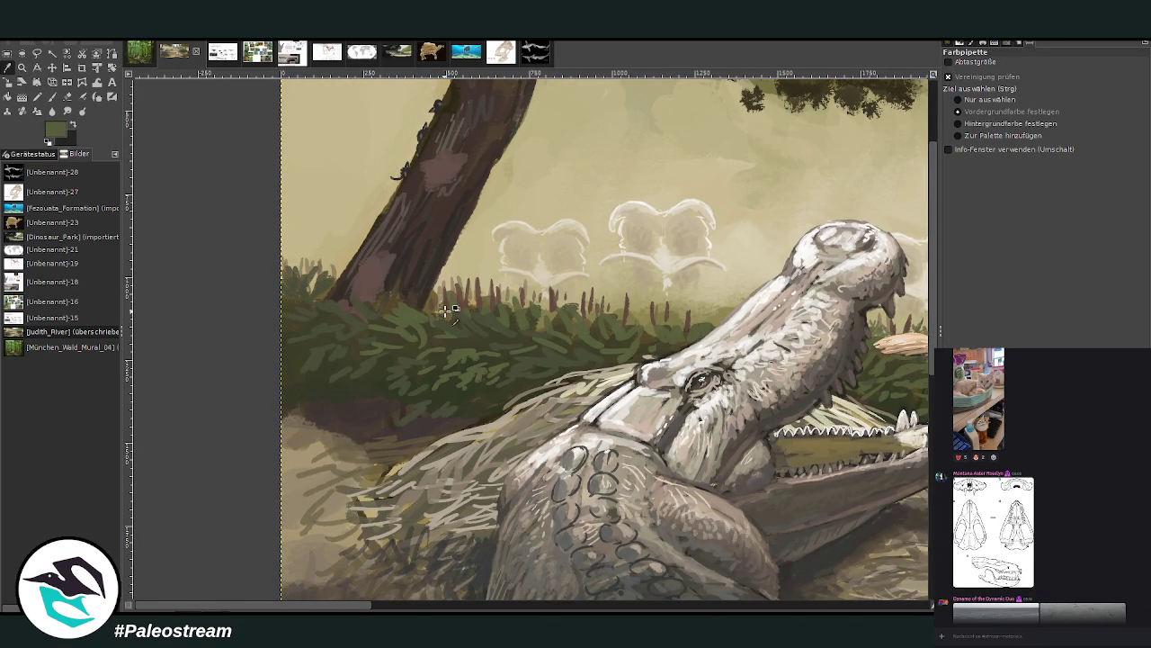
{"action": "left_click", "coordinate": [51, 97]}
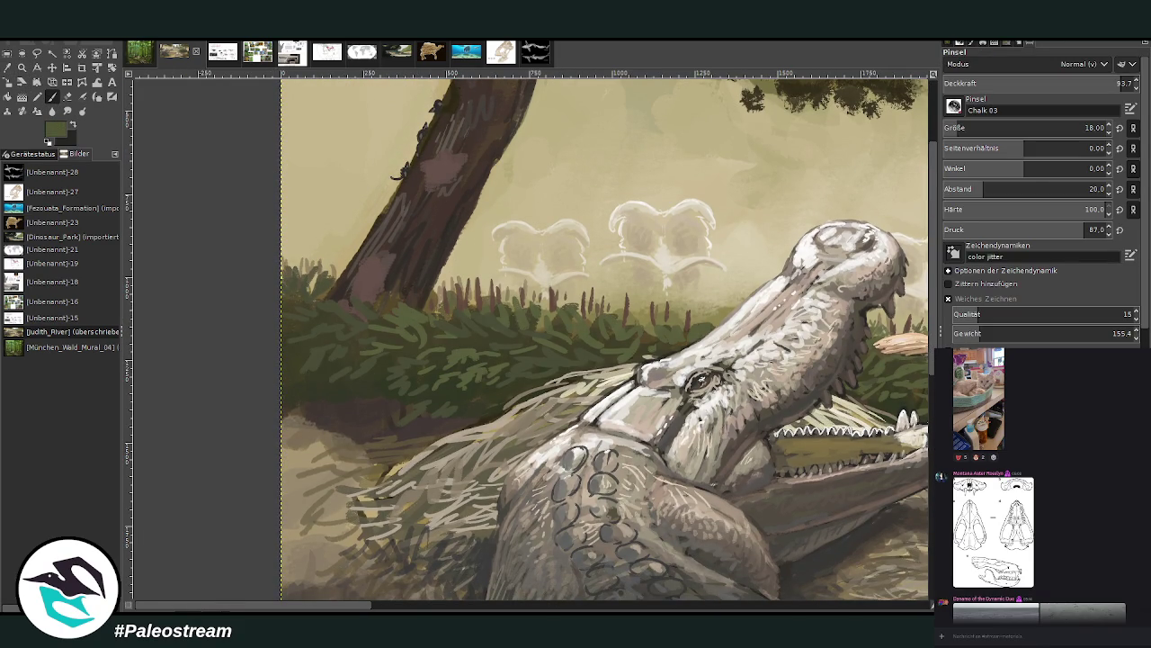
With brush size 76, paint dark green grass blades curving down from the left foliage.
{"action": "left_click", "coordinate": [963, 127]}
{"action": "left_click_drag", "start_coordinate": [303, 379], "coordinate": [337, 361]}
{"action": "scroll", "coordinate": [945, 126], "scroll_direction": "up", "scroll_amount": 5}
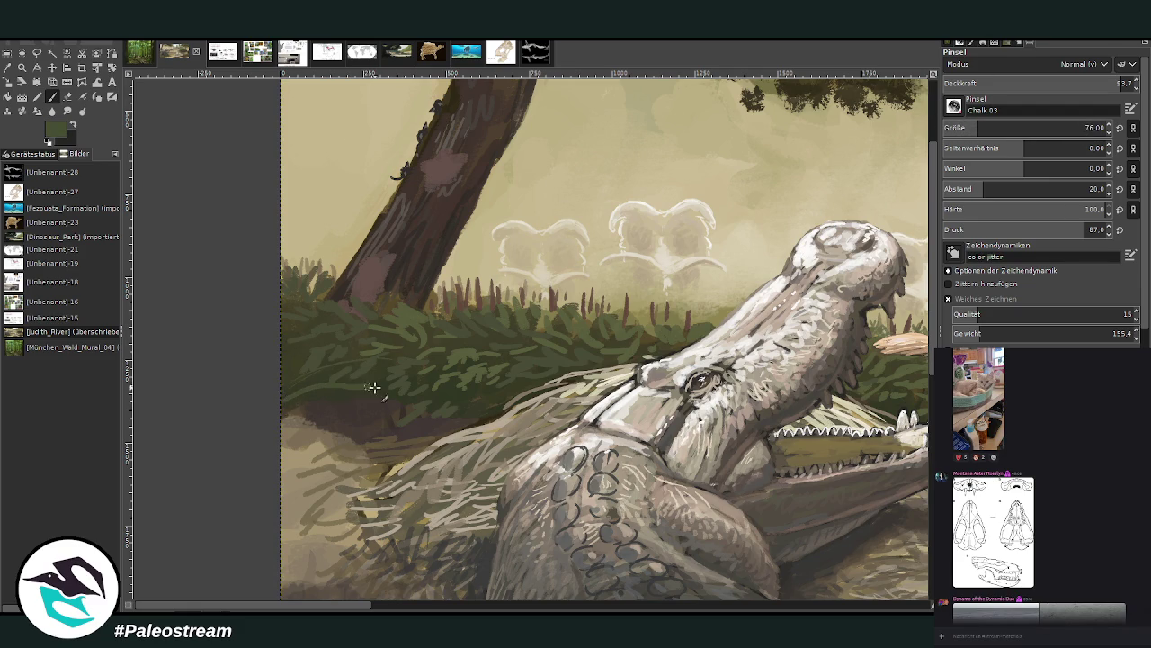
{"action": "left_click_drag", "start_coordinate": [306, 421], "coordinate": [367, 461]}
{"action": "left_click_drag", "start_coordinate": [283, 427], "coordinate": [326, 499]}
{"action": "left_click_drag", "start_coordinate": [333, 400], "coordinate": [275, 388]}
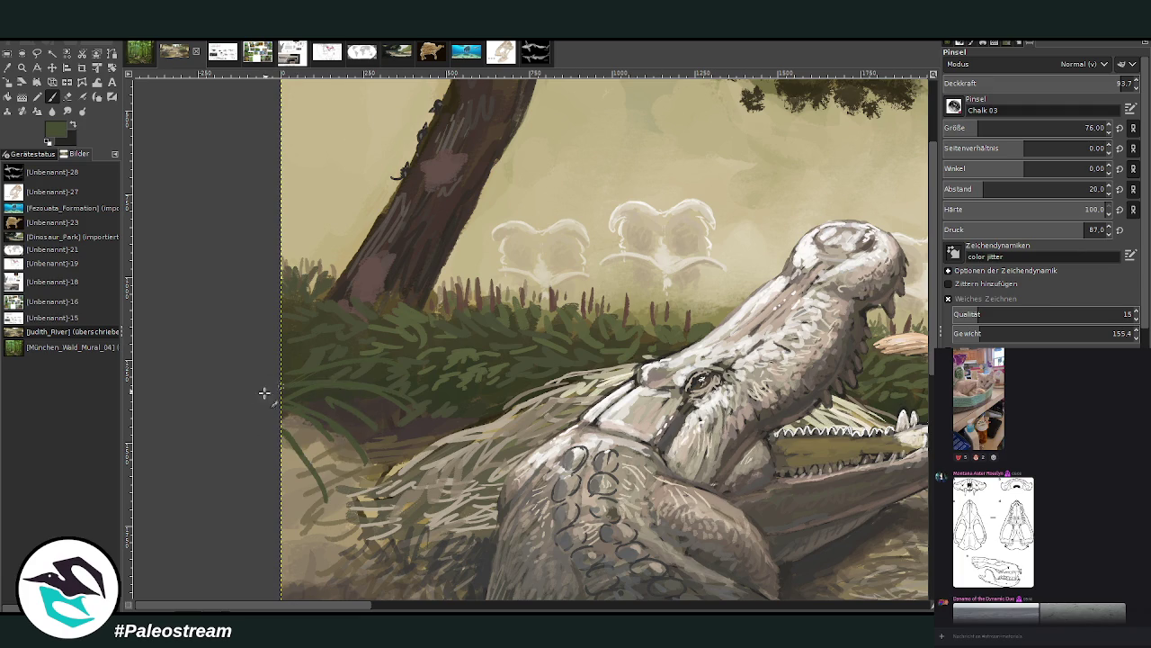
{"action": "mouse_move", "coordinate": [298, 426]}
{"action": "left_mouse_down"}
{"action": "mouse_move", "coordinate": [340, 526]}
{"action": "mouse_move", "coordinate": [349, 482]}
{"action": "left_mouse_up"}
{"action": "left_click_drag", "start_coordinate": [399, 393], "coordinate": [340, 378]}
Choose a lighter grey-green paint colour.
{"action": "left_click", "coordinate": [925, 349], "text": "ctrl"}
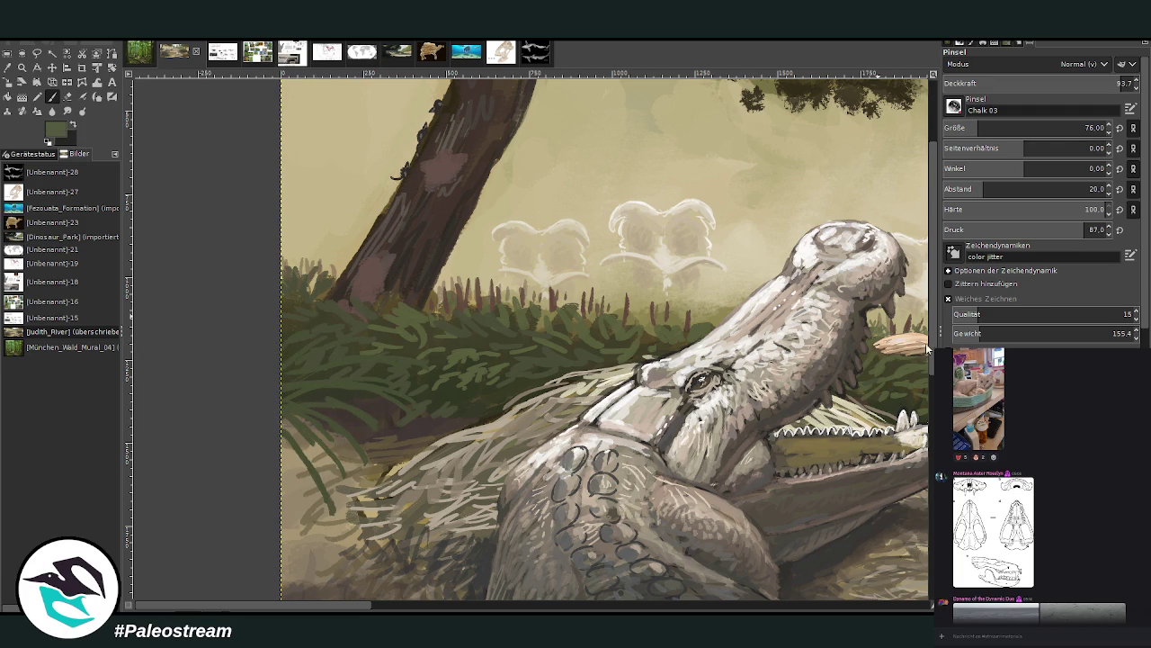
{"action": "left_click", "coordinate": [921, 338], "text": "ctrl"}
{"action": "left_click", "coordinate": [915, 247], "text": "ctrl"}
Paint light-green fern fronds and leaflets over the lower-left foliage.
{"action": "left_click_drag", "start_coordinate": [306, 399], "coordinate": [370, 447]}
{"action": "left_click_drag", "start_coordinate": [331, 414], "coordinate": [281, 394]}
{"action": "mouse_move", "coordinate": [409, 398]}
{"action": "left_mouse_down"}
{"action": "mouse_move", "coordinate": [362, 376]}
{"action": "mouse_move", "coordinate": [288, 376]}
{"action": "left_mouse_up"}
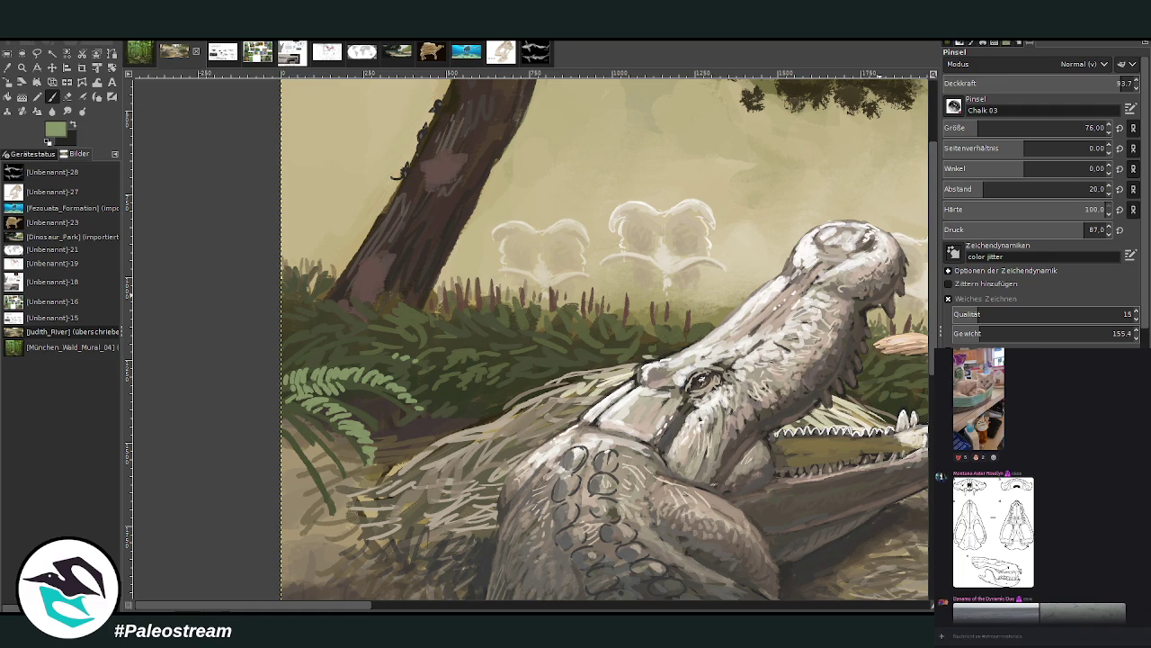
{"action": "mouse_move", "coordinate": [286, 403]}
{"action": "left_mouse_down"}
{"action": "mouse_move", "coordinate": [305, 429]}
{"action": "mouse_move", "coordinate": [310, 421]}
{"action": "mouse_move", "coordinate": [360, 451]}
{"action": "left_mouse_up"}
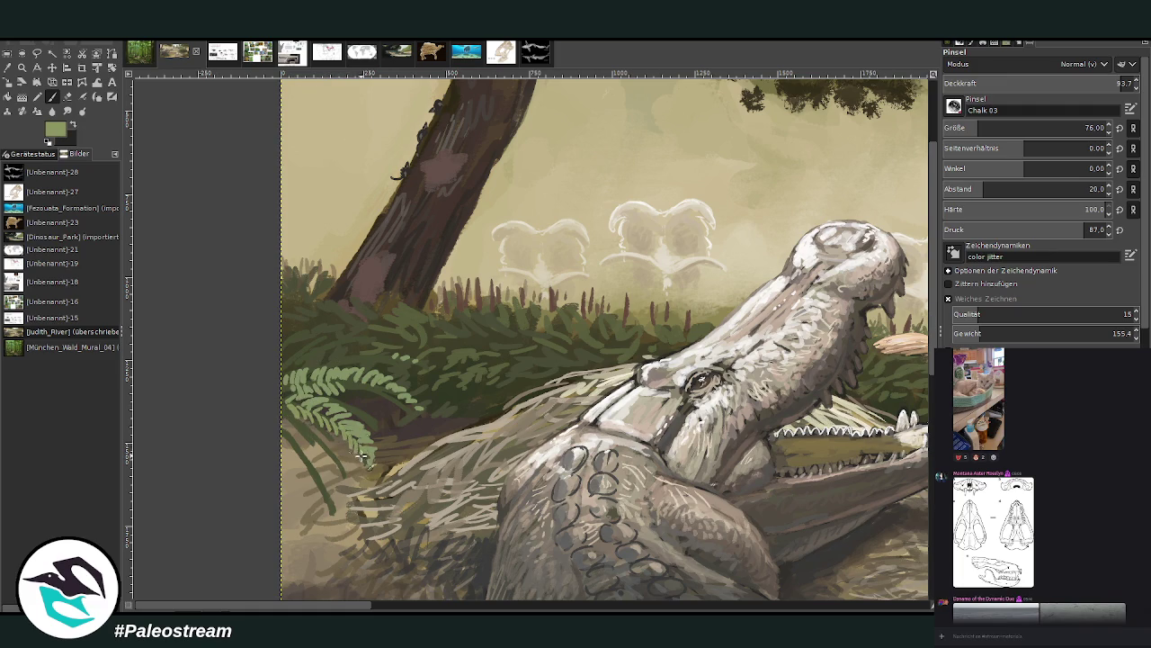
{"action": "left_click_drag", "start_coordinate": [335, 385], "coordinate": [418, 410]}
{"action": "mouse_move", "coordinate": [299, 393]}
{"action": "left_mouse_down"}
{"action": "mouse_move", "coordinate": [279, 399]}
{"action": "mouse_move", "coordinate": [338, 475]}
{"action": "mouse_move", "coordinate": [345, 466]}
{"action": "mouse_move", "coordinate": [313, 423]}
{"action": "mouse_move", "coordinate": [290, 448]}
{"action": "mouse_move", "coordinate": [325, 498]}
{"action": "left_mouse_up"}
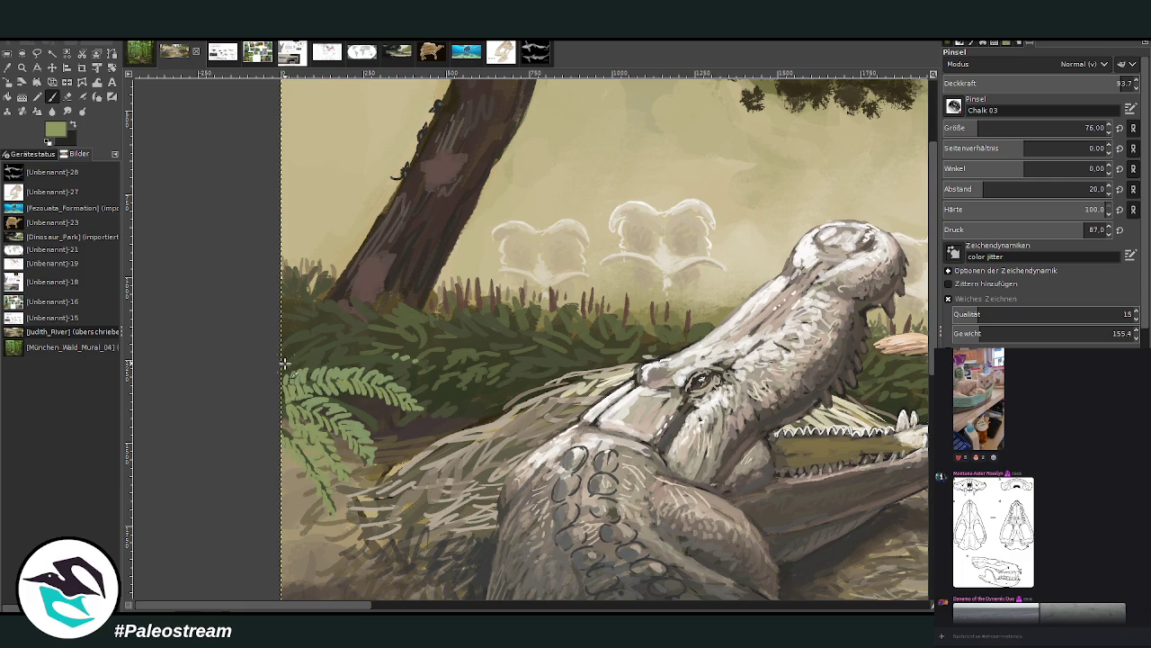
{"action": "mouse_move", "coordinate": [299, 369]}
{"action": "left_mouse_down"}
{"action": "mouse_move", "coordinate": [337, 371]}
{"action": "mouse_move", "coordinate": [344, 395]}
{"action": "left_mouse_up"}
At opacity 77.9 with a lighter green and brush size 36, brighten the fern fronds.
{"action": "left_click_drag", "start_coordinate": [1115, 86], "coordinate": [1118, 84]}
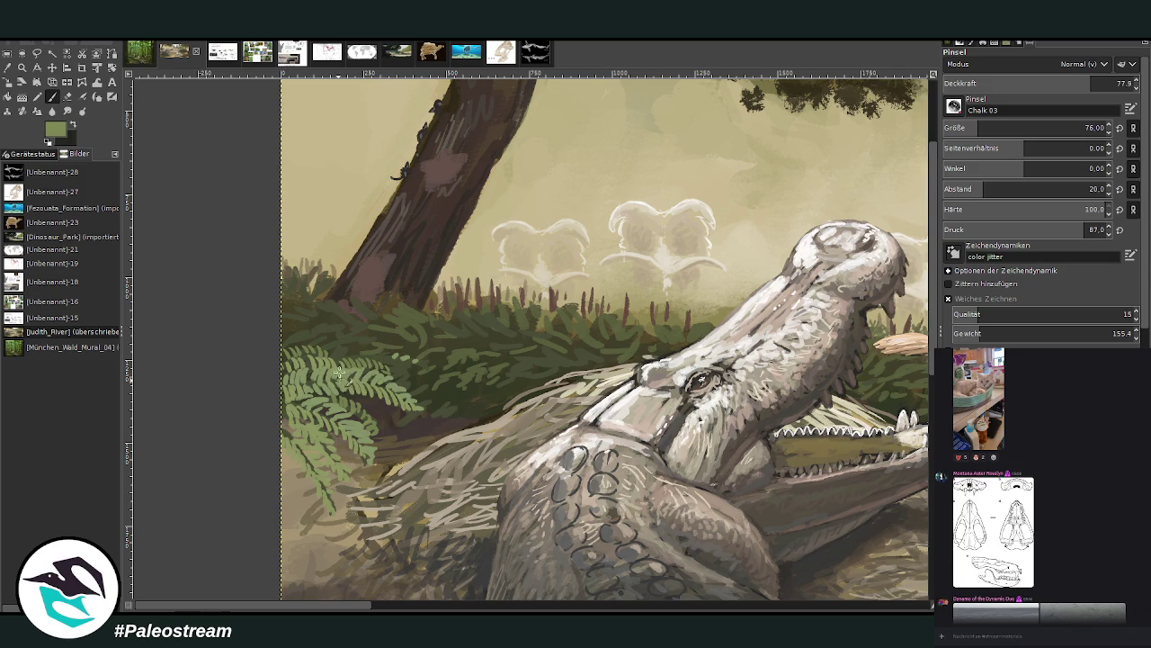
{"action": "left_click", "coordinate": [924, 308], "text": "ctrl"}
{"action": "mouse_move", "coordinate": [371, 388]}
{"action": "left_mouse_down"}
{"action": "mouse_move", "coordinate": [346, 373]}
{"action": "mouse_move", "coordinate": [307, 376]}
{"action": "mouse_move", "coordinate": [336, 358]}
{"action": "mouse_move", "coordinate": [369, 363]}
{"action": "mouse_move", "coordinate": [297, 353]}
{"action": "mouse_move", "coordinate": [304, 344]}
{"action": "mouse_move", "coordinate": [320, 358]}
{"action": "left_mouse_up"}
{"action": "mouse_move", "coordinate": [345, 415]}
{"action": "left_mouse_down"}
{"action": "mouse_move", "coordinate": [301, 397]}
{"action": "mouse_move", "coordinate": [272, 405]}
{"action": "left_mouse_up"}
{"action": "left_click_drag", "start_coordinate": [324, 450], "coordinate": [289, 448]}
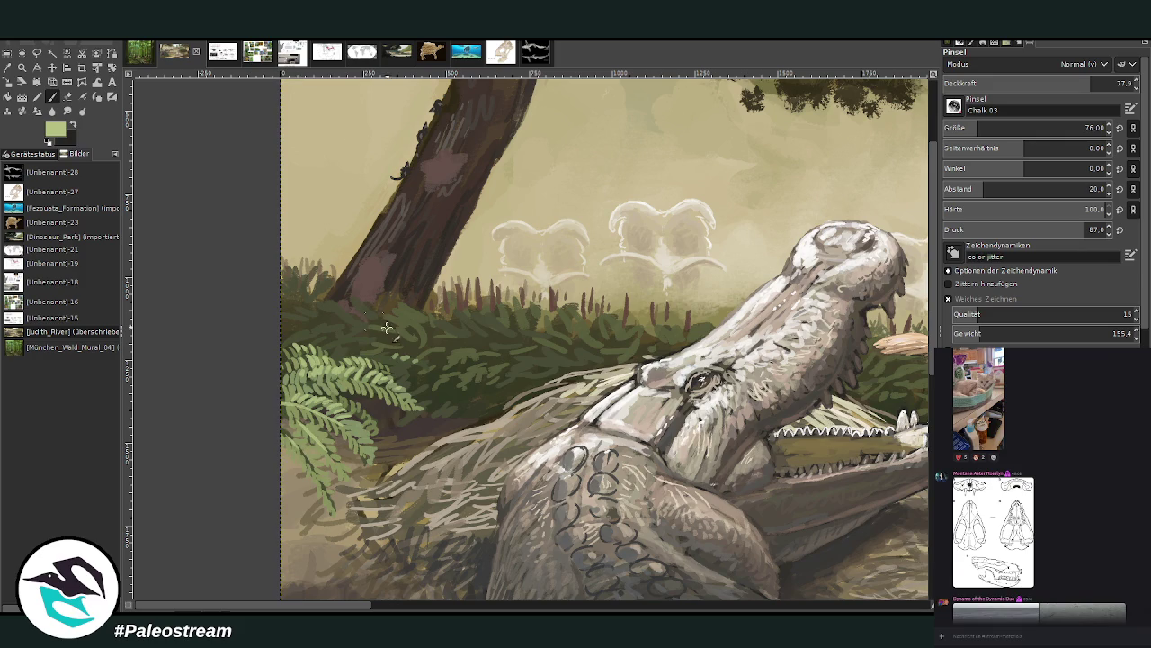
{"action": "left_click_drag", "start_coordinate": [376, 388], "coordinate": [286, 390]}
{"action": "left_click", "coordinate": [971, 126]}
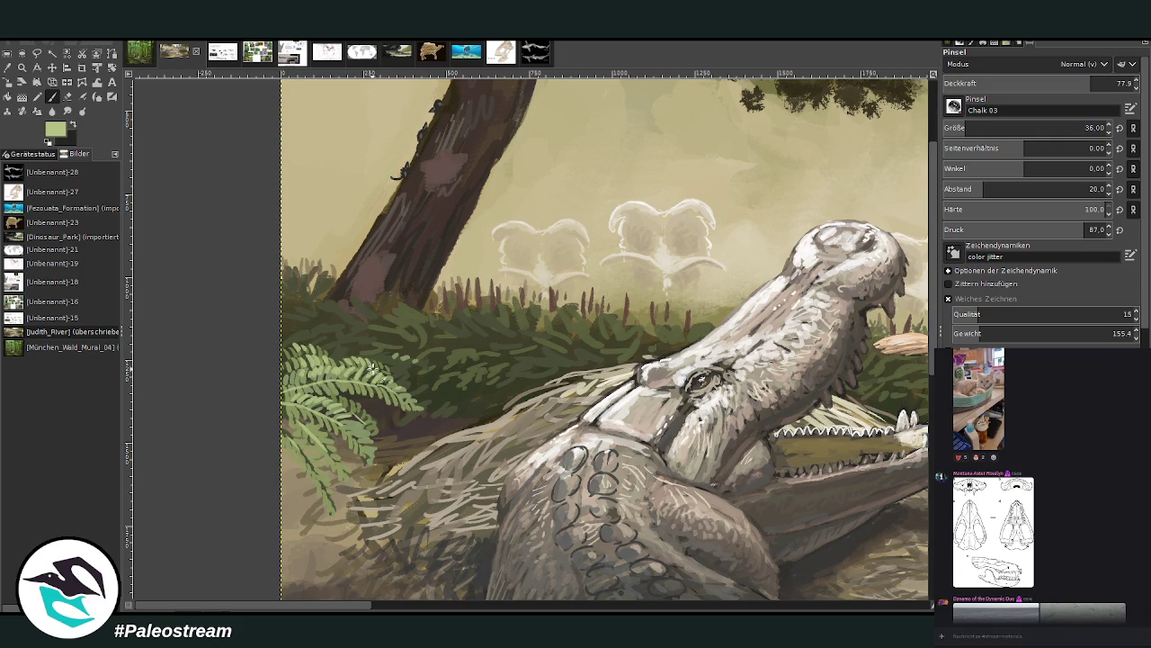
{"action": "left_click_drag", "start_coordinate": [291, 392], "coordinate": [297, 403]}
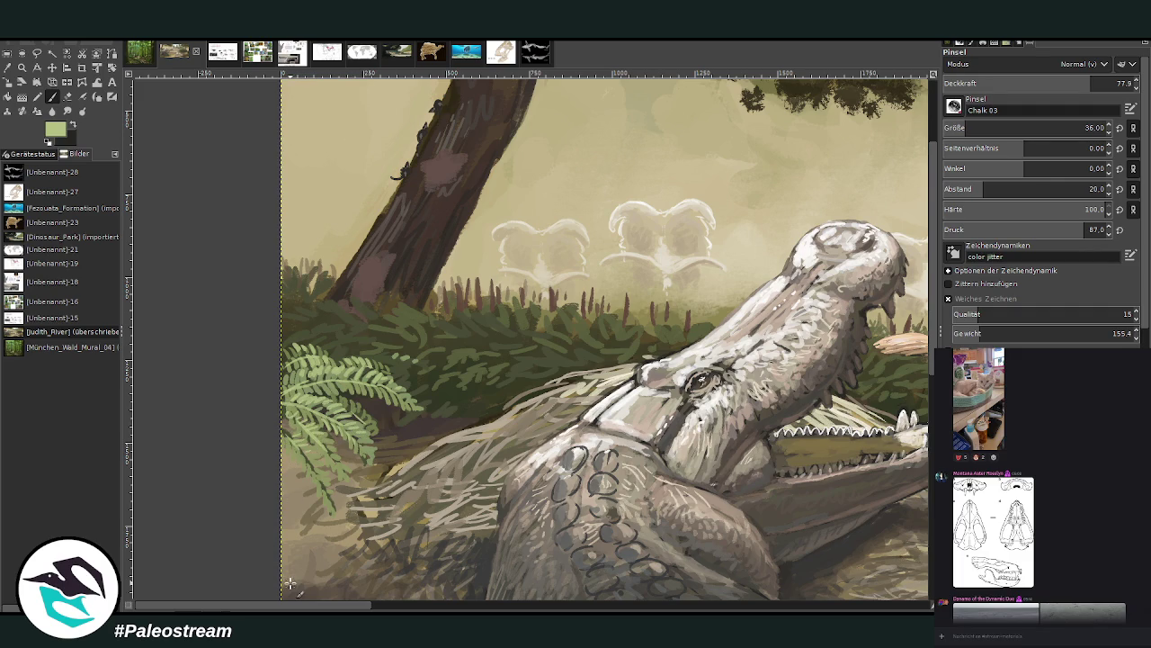
{"action": "scroll", "coordinate": [290, 583], "scroll_direction": "down", "scroll_amount": 3}
Zoom on the fern area, sample the darker olive green, and enlarge the brush to 61.
{"action": "key", "text": "z"}
{"action": "left_click_drag", "start_coordinate": [409, 362], "coordinate": [409, 362]}
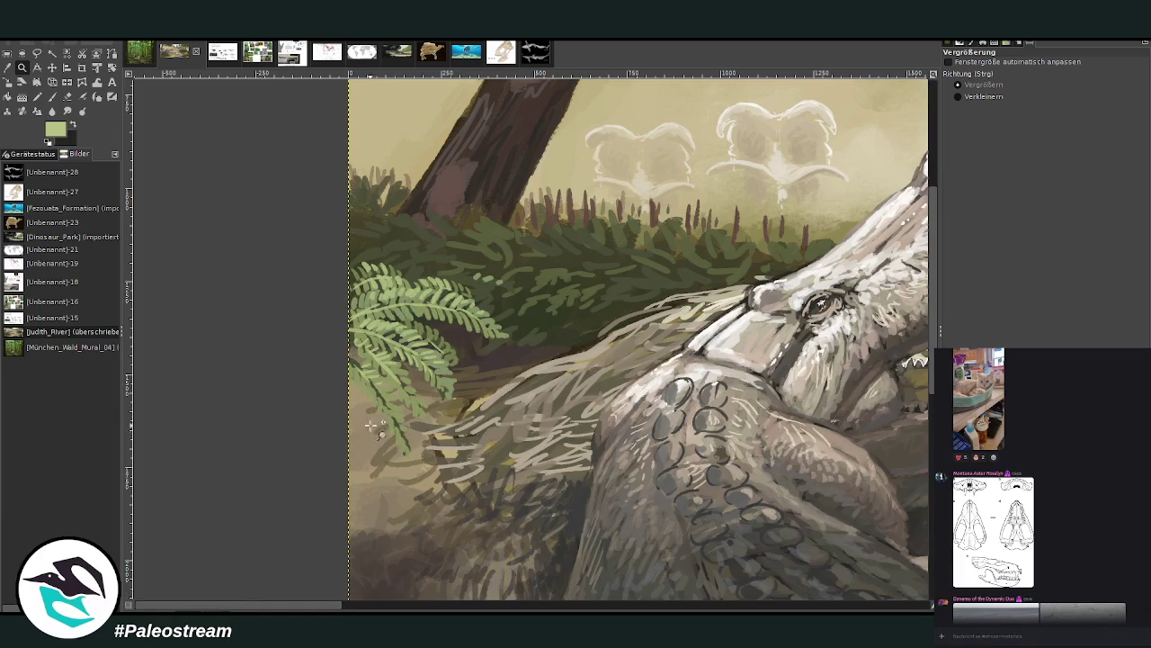
{"action": "left_click", "coordinate": [7, 67]}
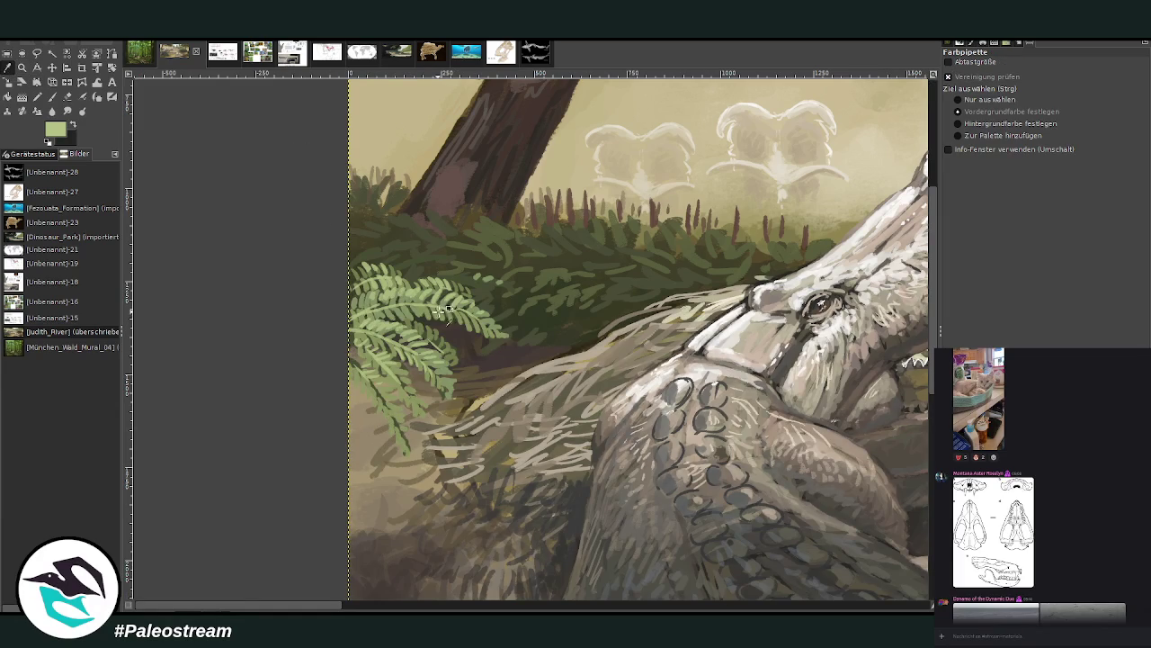
{"action": "left_click", "coordinate": [440, 308]}
{"action": "left_click", "coordinate": [52, 96]}
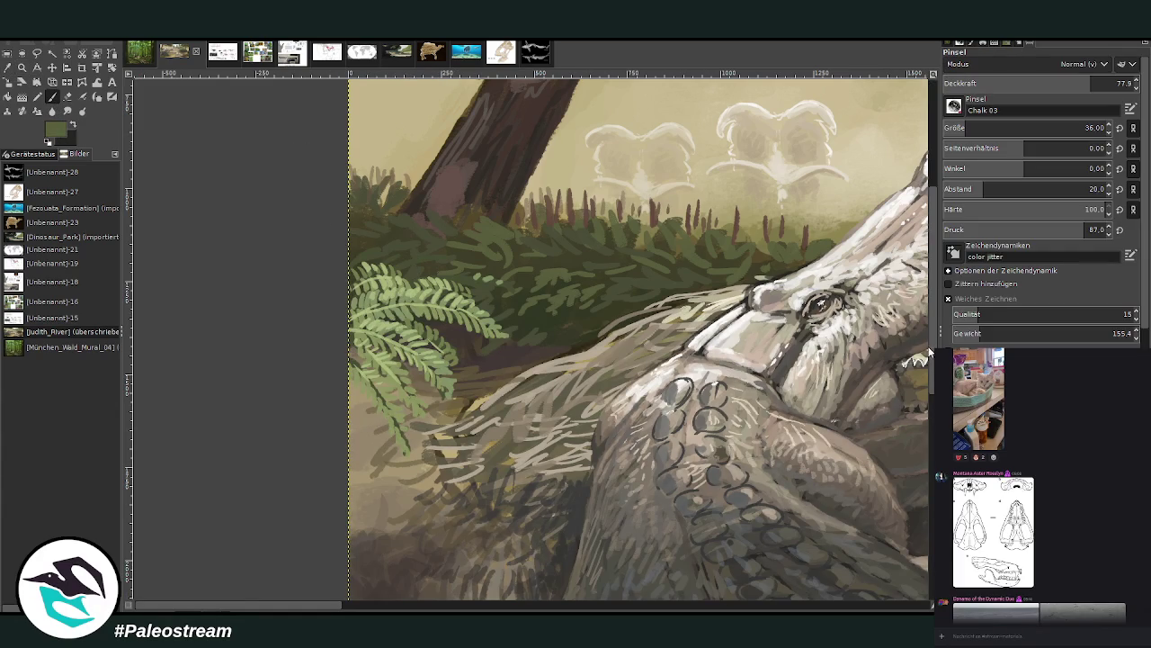
{"action": "left_click", "coordinate": [1084, 128]}
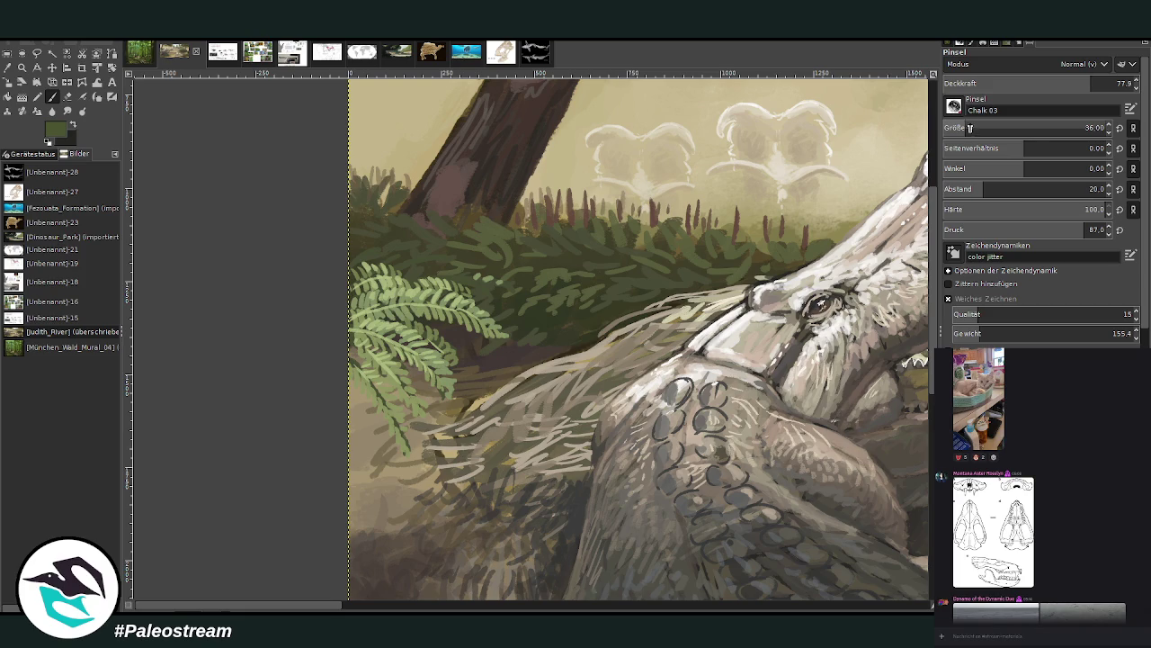
{"action": "key", "text": "Page_Up"}
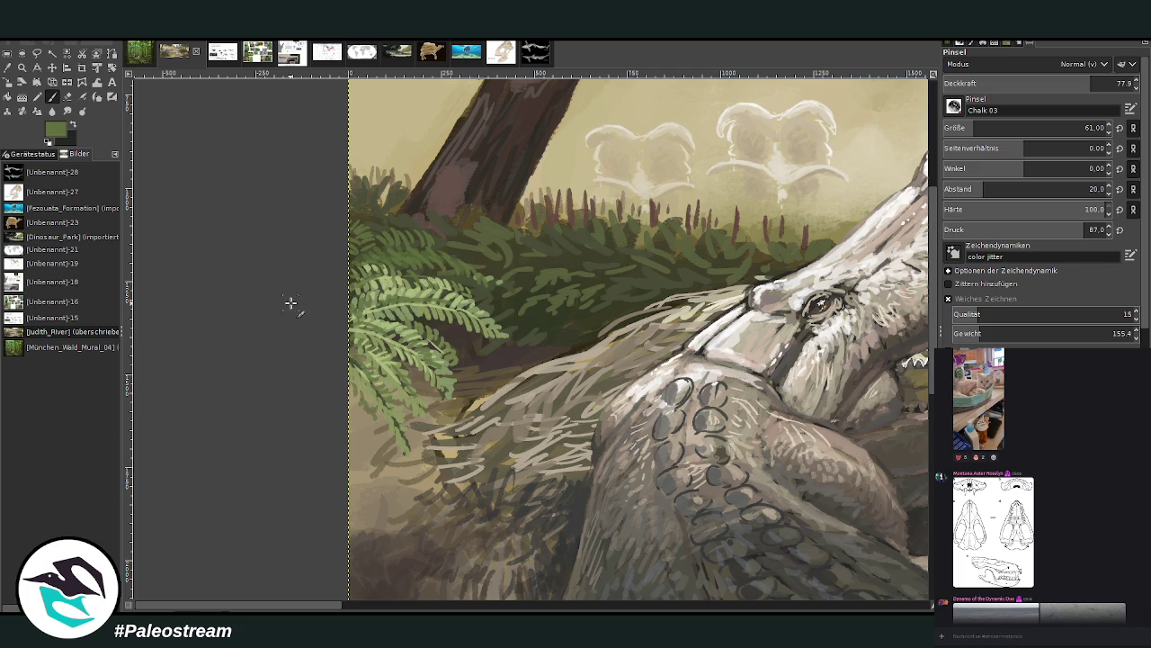
Sample a dark tone from the painting and paint shadow strokes into the lower-left grassy fur.
{"action": "key", "text": "o"}
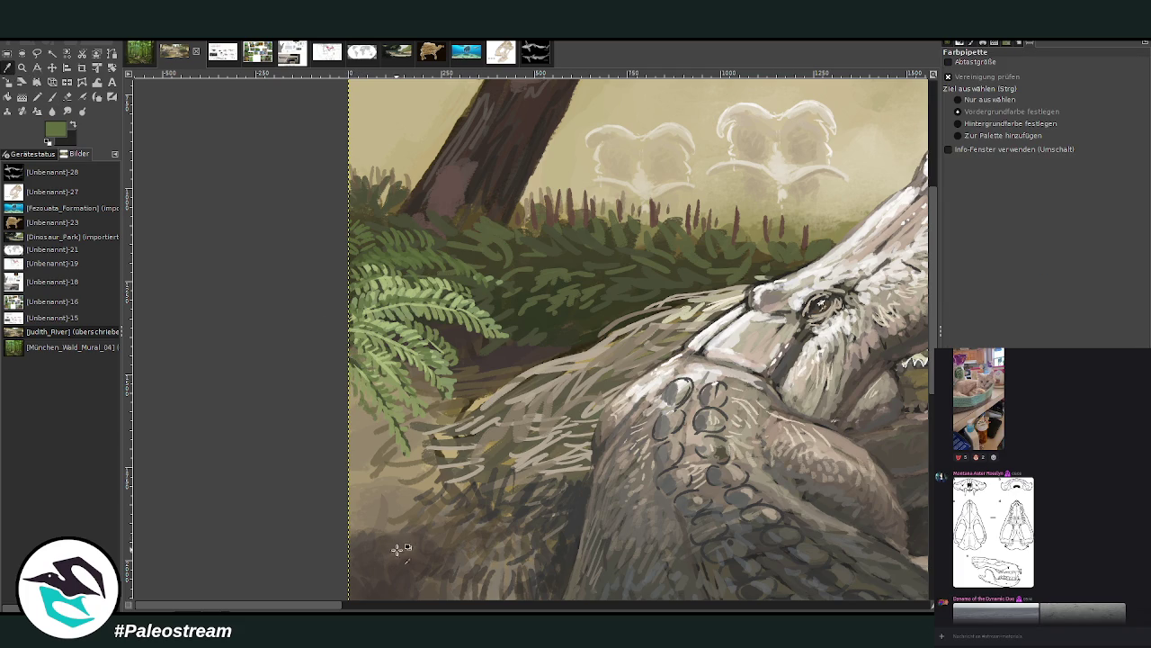
{"action": "left_click", "coordinate": [500, 362]}
{"action": "key", "text": "p"}
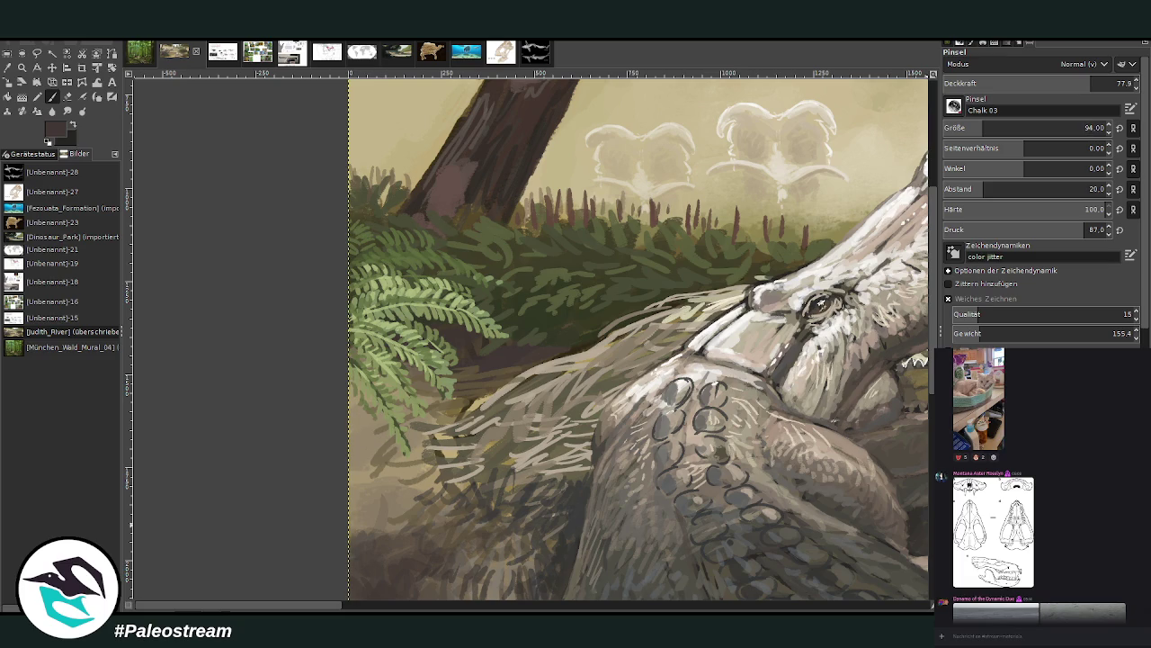
{"action": "mouse_move", "coordinate": [382, 466]}
{"action": "left_mouse_down"}
{"action": "mouse_move", "coordinate": [356, 430]}
{"action": "mouse_move", "coordinate": [386, 455]}
{"action": "mouse_move", "coordinate": [414, 424]}
{"action": "mouse_move", "coordinate": [369, 400]}
{"action": "mouse_move", "coordinate": [355, 371]}
{"action": "mouse_move", "coordinate": [419, 396]}
{"action": "mouse_move", "coordinate": [403, 392]}
{"action": "left_mouse_up"}
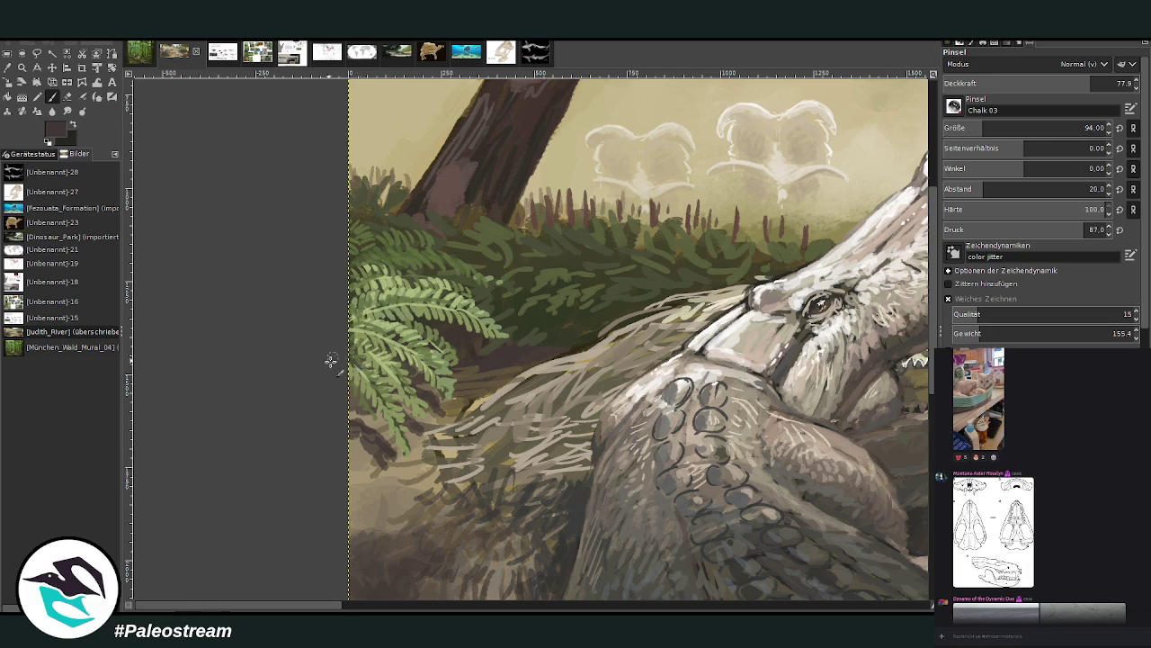
{"action": "mouse_move", "coordinate": [378, 457]}
{"action": "left_mouse_down"}
{"action": "mouse_move", "coordinate": [353, 434]}
{"action": "mouse_move", "coordinate": [382, 396]}
{"action": "left_mouse_up"}
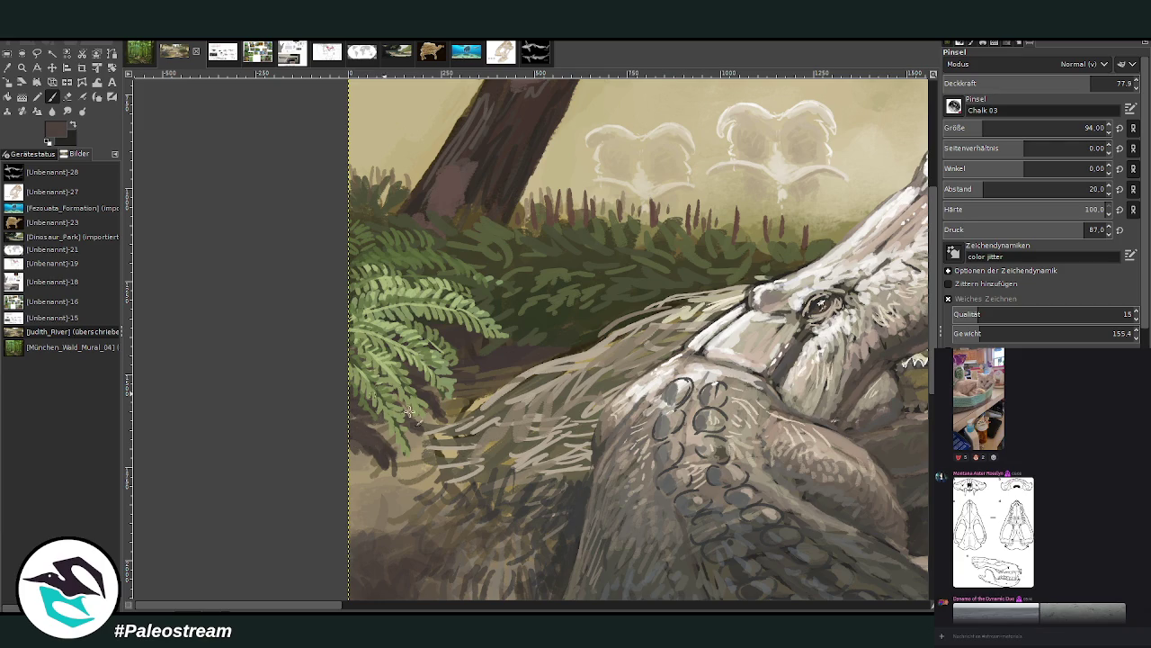
{"action": "left_click_drag", "start_coordinate": [400, 423], "coordinate": [521, 440]}
At brush size 56 and opacity 86.8, darken the lower fur, then add light pinkish-beige strokes.
{"action": "left_click_drag", "start_coordinate": [1093, 83], "coordinate": [1110, 83]}
{"action": "left_click_drag", "start_coordinate": [989, 128], "coordinate": [1085, 127]}
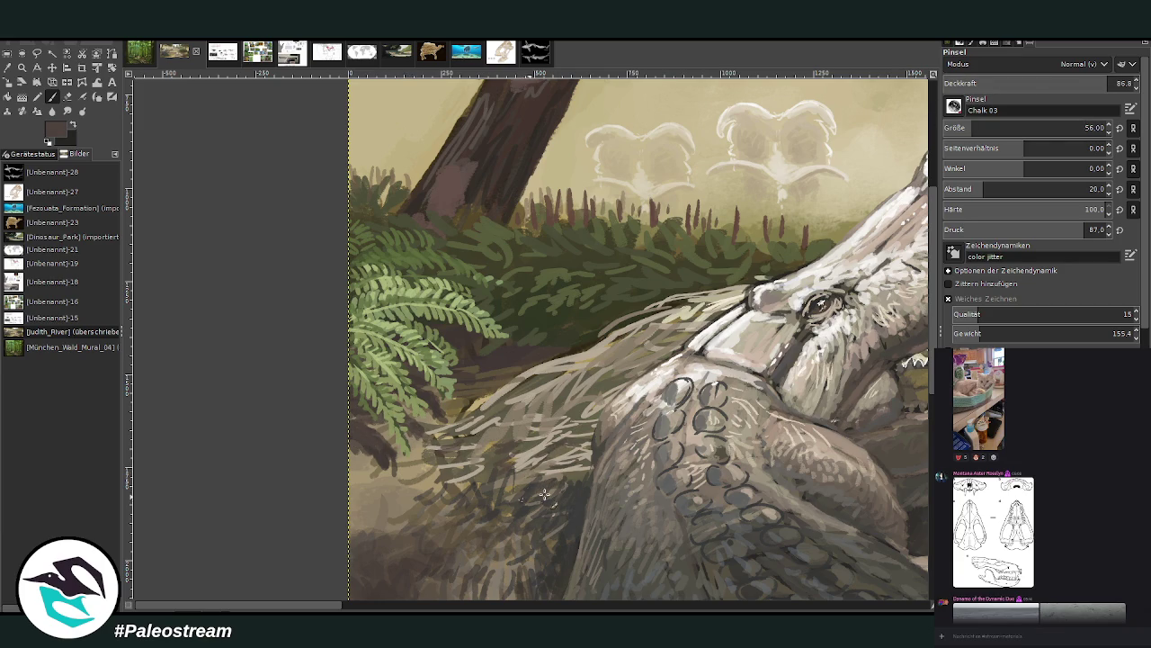
{"action": "left_click_drag", "start_coordinate": [494, 518], "coordinate": [480, 502]}
{"action": "mouse_move", "coordinate": [566, 420]}
{"action": "left_mouse_down"}
{"action": "mouse_move", "coordinate": [600, 381]}
{"action": "mouse_move", "coordinate": [538, 375]}
{"action": "mouse_move", "coordinate": [637, 361]}
{"action": "mouse_move", "coordinate": [614, 378]}
{"action": "mouse_move", "coordinate": [635, 385]}
{"action": "mouse_move", "coordinate": [611, 342]}
{"action": "mouse_move", "coordinate": [652, 331]}
{"action": "left_mouse_up"}
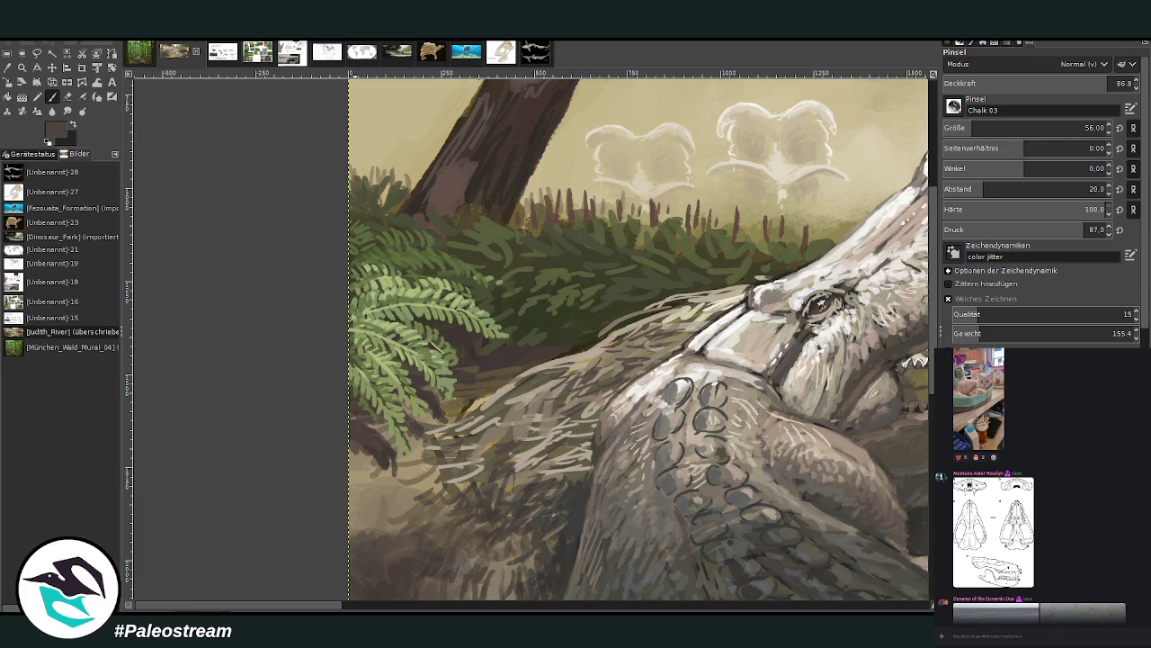
{"action": "left_click", "coordinate": [914, 358], "text": "ctrl"}
{"action": "mouse_move", "coordinate": [638, 340]}
{"action": "left_mouse_down"}
{"action": "mouse_move", "coordinate": [550, 365]}
{"action": "mouse_move", "coordinate": [569, 360]}
{"action": "mouse_move", "coordinate": [493, 447]}
{"action": "left_mouse_up"}
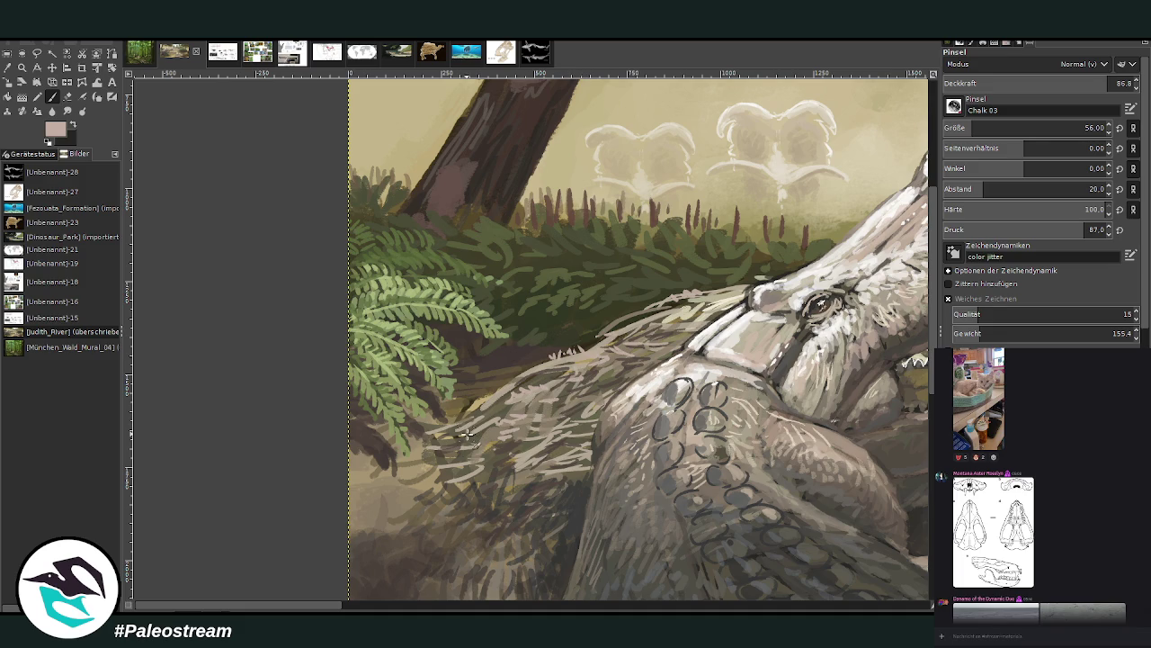
Paint light-green strokes on the fern leaflets using sampled fern green, then pick olive green at 59.6 opacity.
{"action": "left_click", "coordinate": [20, 80]}
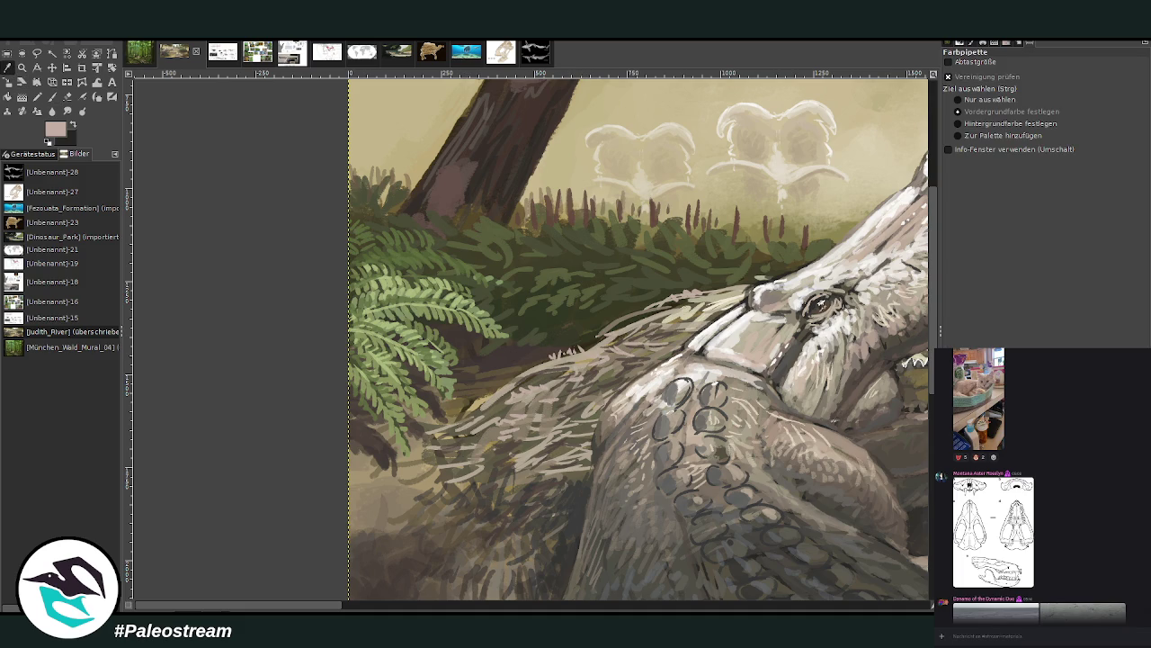
{"action": "left_click", "coordinate": [412, 289]}
{"action": "key", "text": "p"}
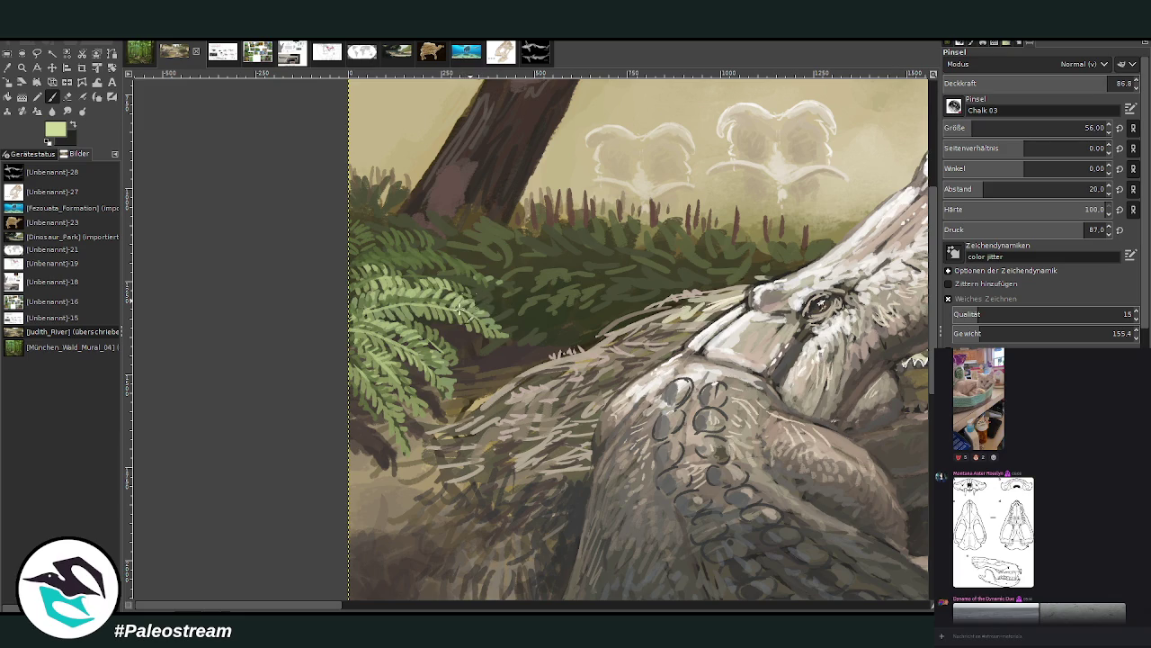
{"action": "mouse_move", "coordinate": [479, 306]}
{"action": "left_mouse_down"}
{"action": "mouse_move", "coordinate": [459, 291]}
{"action": "mouse_move", "coordinate": [402, 290]}
{"action": "mouse_move", "coordinate": [371, 306]}
{"action": "mouse_move", "coordinate": [424, 278]}
{"action": "mouse_move", "coordinate": [449, 289]}
{"action": "mouse_move", "coordinate": [387, 279]}
{"action": "mouse_move", "coordinate": [463, 310]}
{"action": "left_mouse_up"}
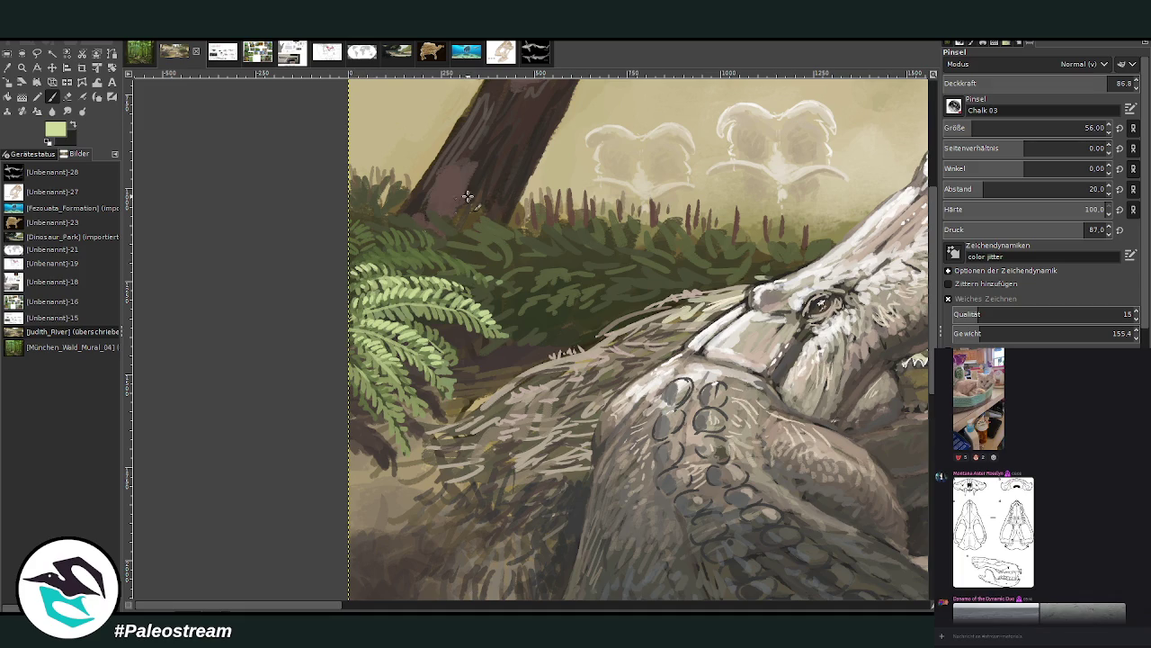
{"action": "left_click", "coordinate": [575, 270], "text": "ctrl"}
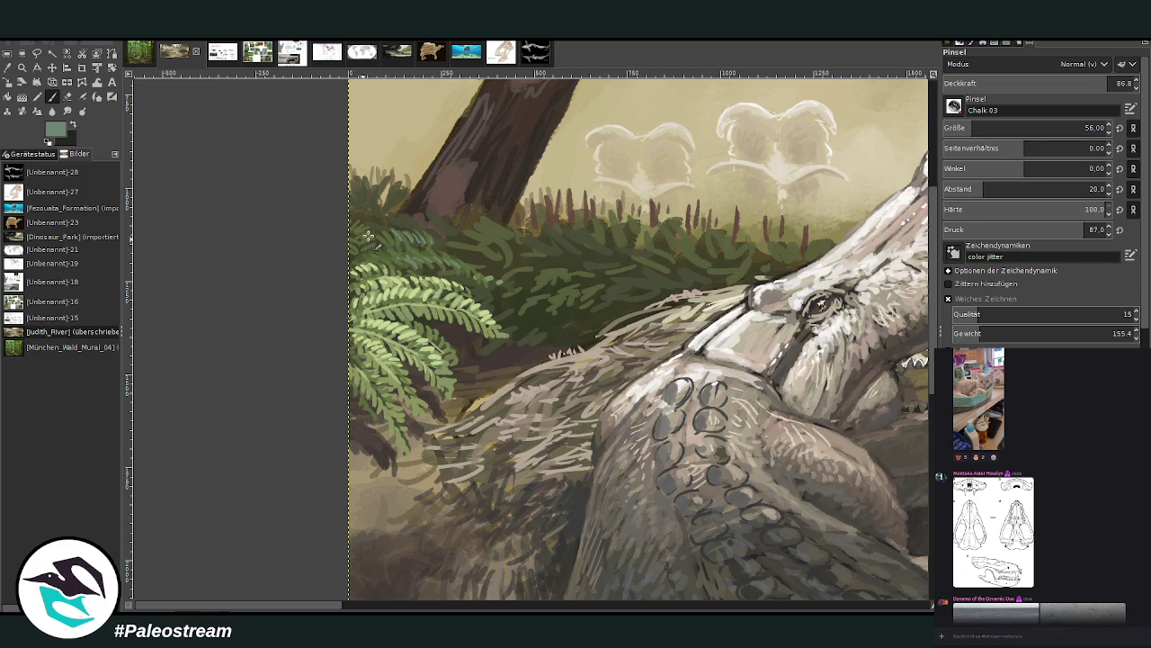
{"action": "left_click", "coordinate": [1060, 83]}
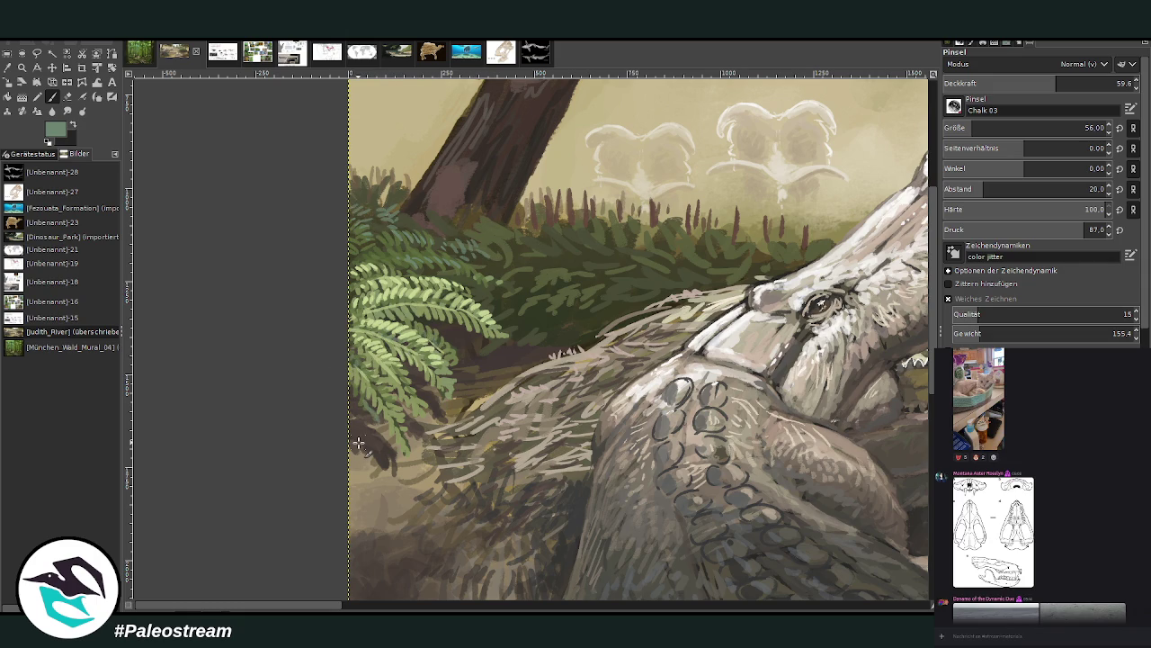
{"action": "scroll", "coordinate": [358, 443], "scroll_direction": "down", "scroll_amount": 3}
{"action": "scroll", "coordinate": [358, 443], "scroll_direction": "down", "scroll_amount": 1}
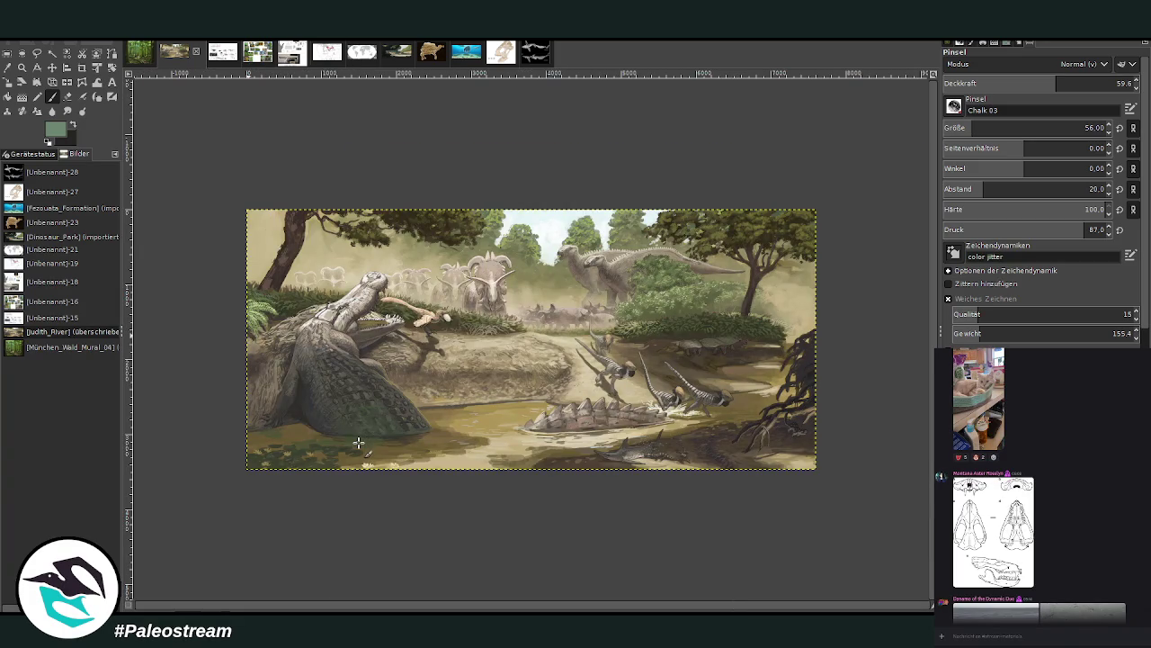
{"action": "left_click", "coordinate": [22, 67]}
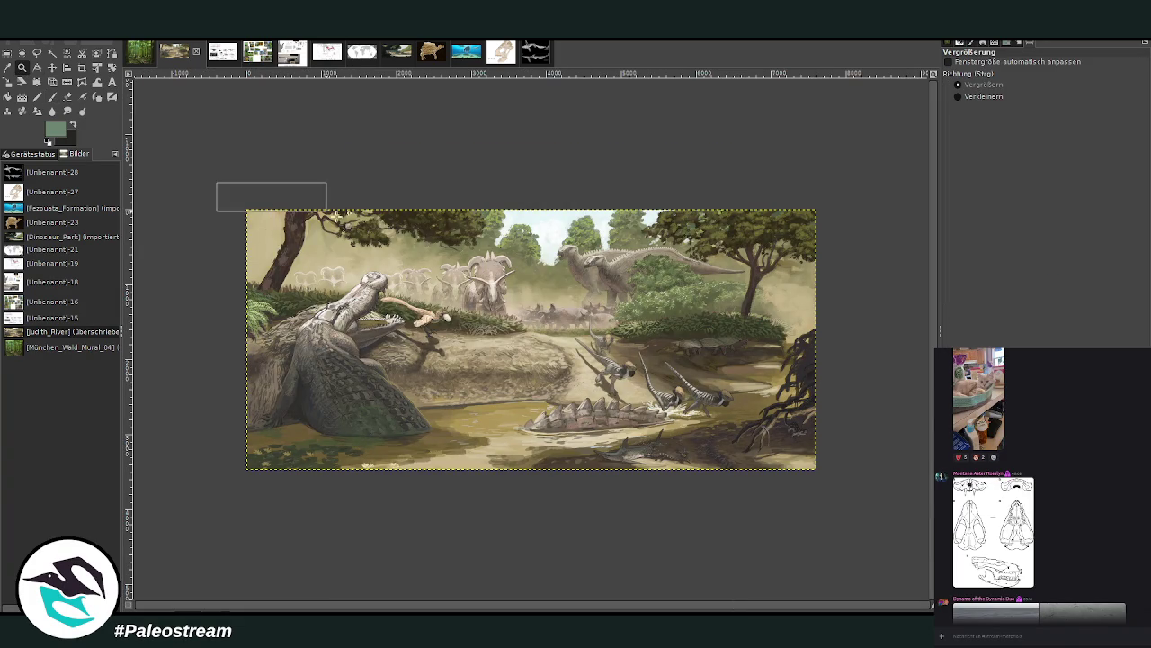
{"action": "left_click_drag", "start_coordinate": [218, 182], "coordinate": [850, 500]}
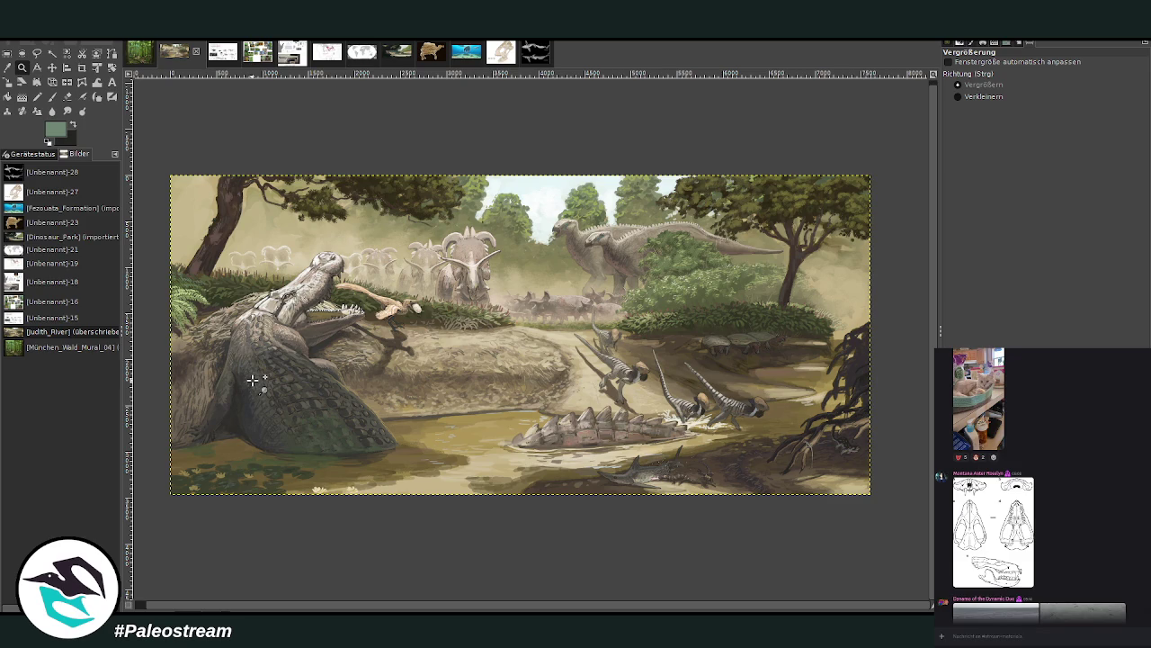
{"action": "left_click_drag", "start_coordinate": [250, 232], "coordinate": [328, 324]}
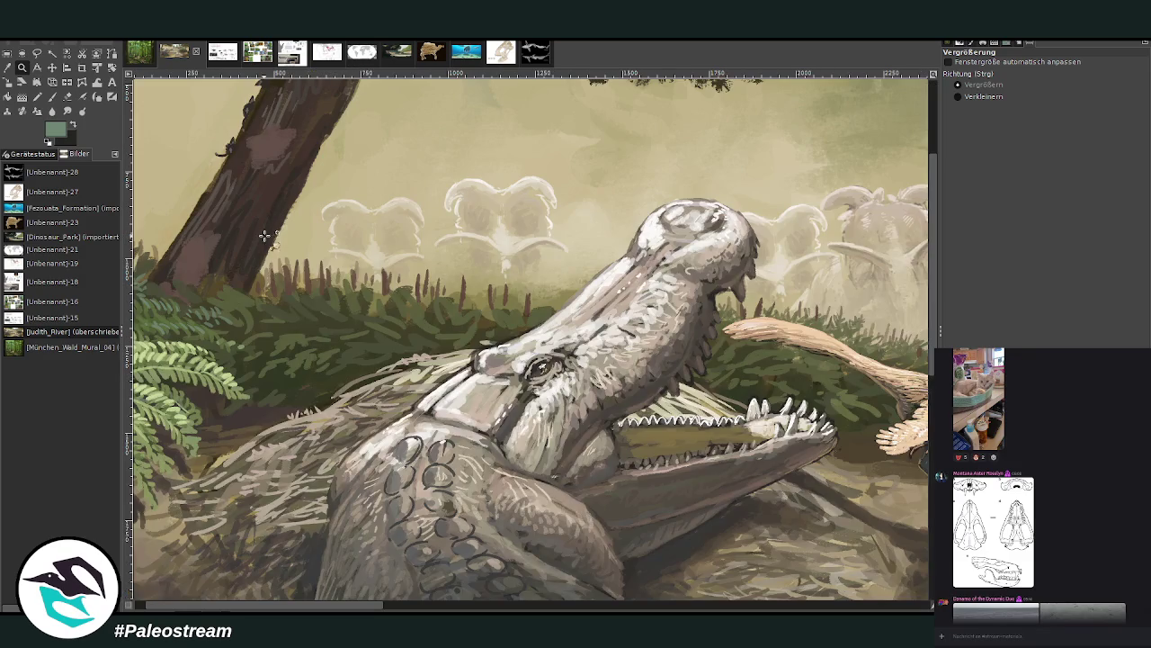
{"action": "left_click", "coordinate": [8, 68]}
Sample a reddish brown from the canvas for the reed tips, settling brush opacity at 63.7.
{"action": "left_click", "coordinate": [310, 276]}
{"action": "left_click", "coordinate": [52, 96]}
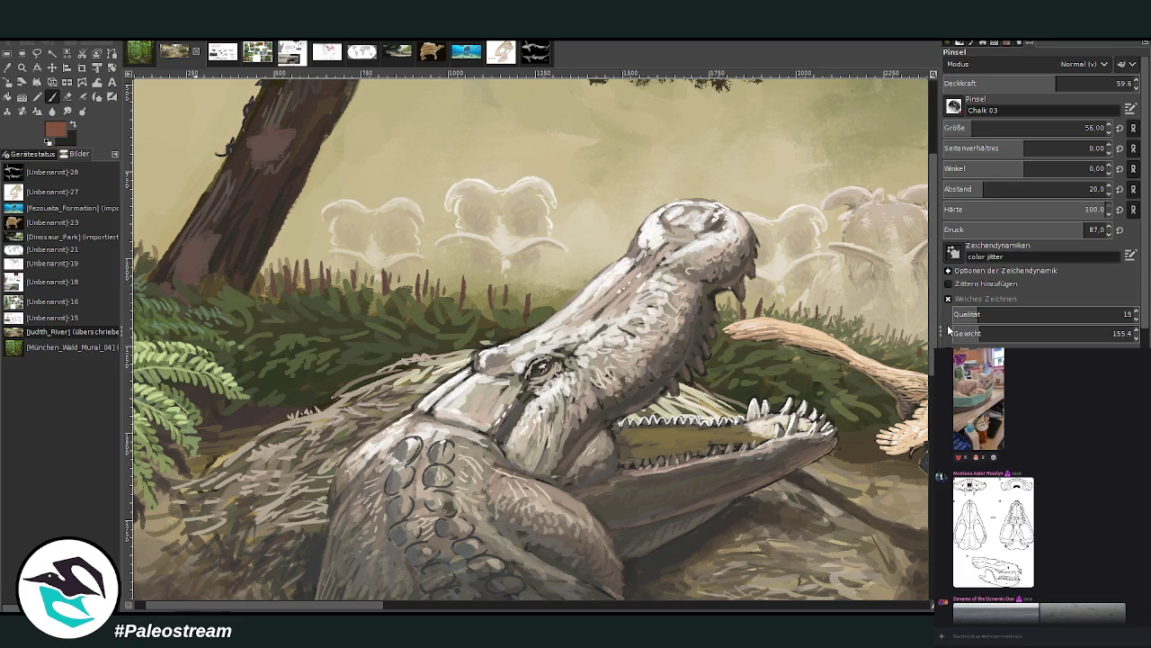
{"action": "left_click", "coordinate": [1085, 128]}
{"action": "left_click", "coordinate": [1066, 88]}
{"action": "scroll", "coordinate": [1034, 127], "scroll_direction": "down", "scroll_amount": 3}
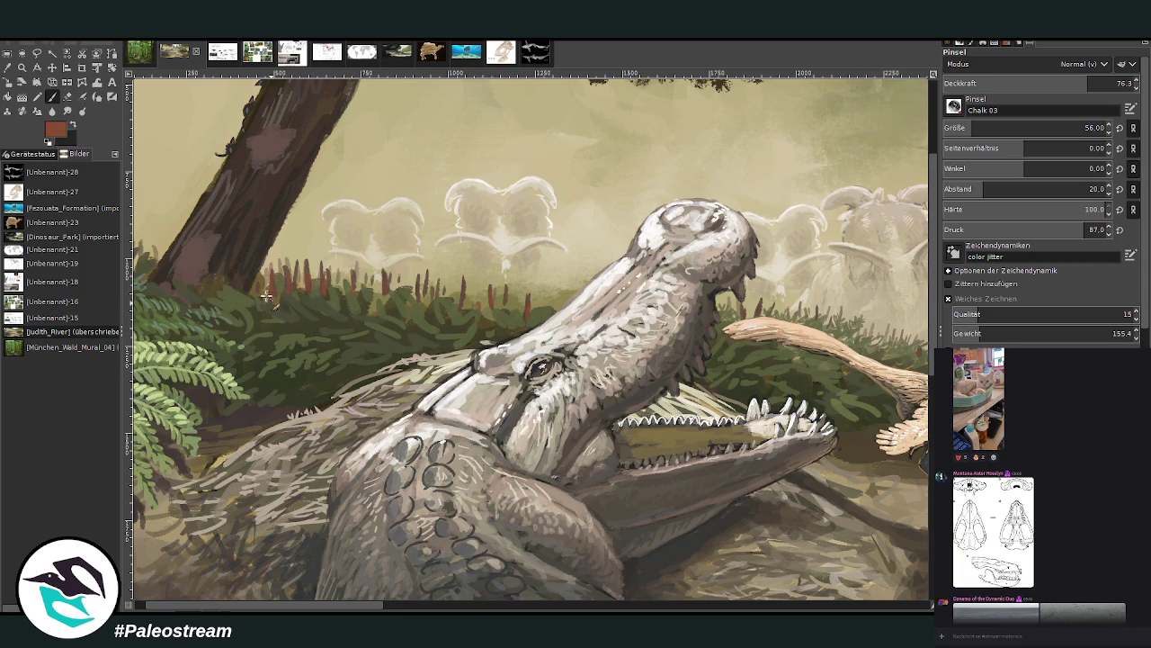
{"action": "left_click_drag", "start_coordinate": [1093, 83], "coordinate": [1069, 82]}
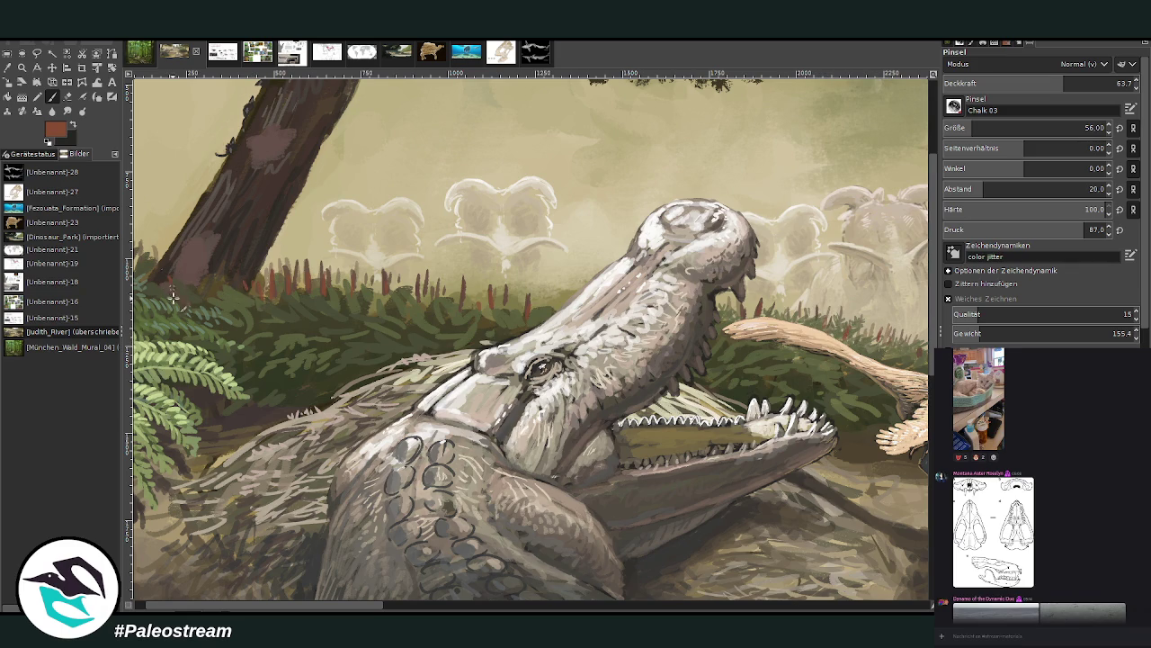
{"action": "scroll", "coordinate": [470, 607], "scroll_direction": "right", "scroll_amount": 5}
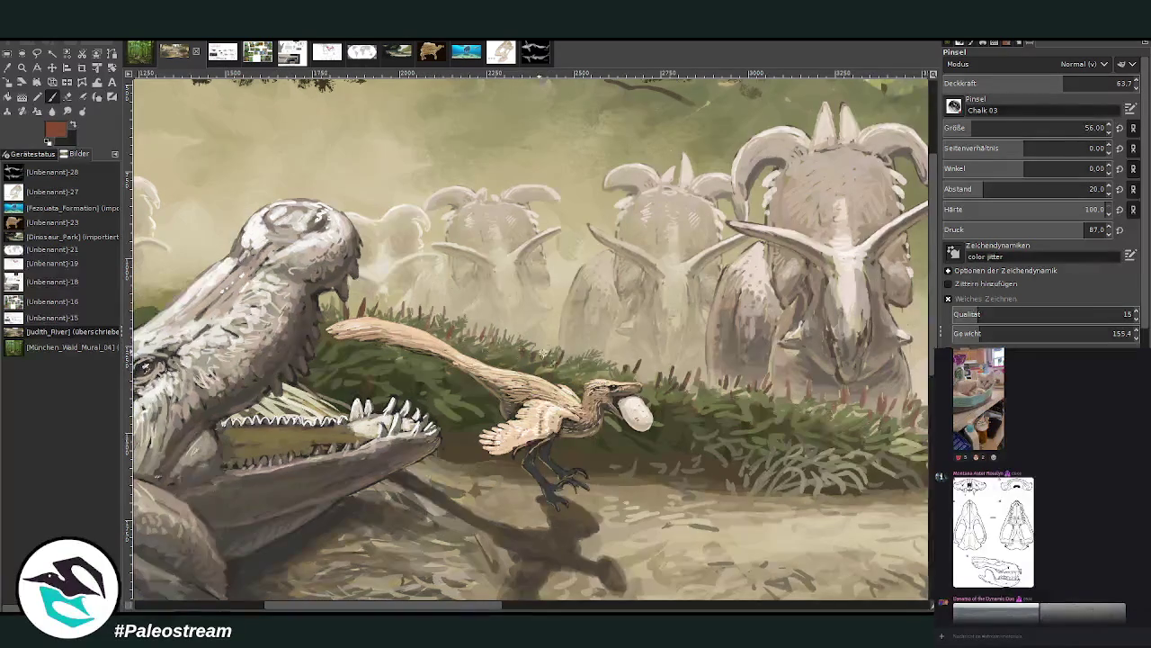
Paint reddish-brown tips on the shrubs behind the turtles at 48.3 opacity.
{"action": "scroll", "coordinate": [582, 610], "scroll_direction": "right", "scroll_amount": 5}
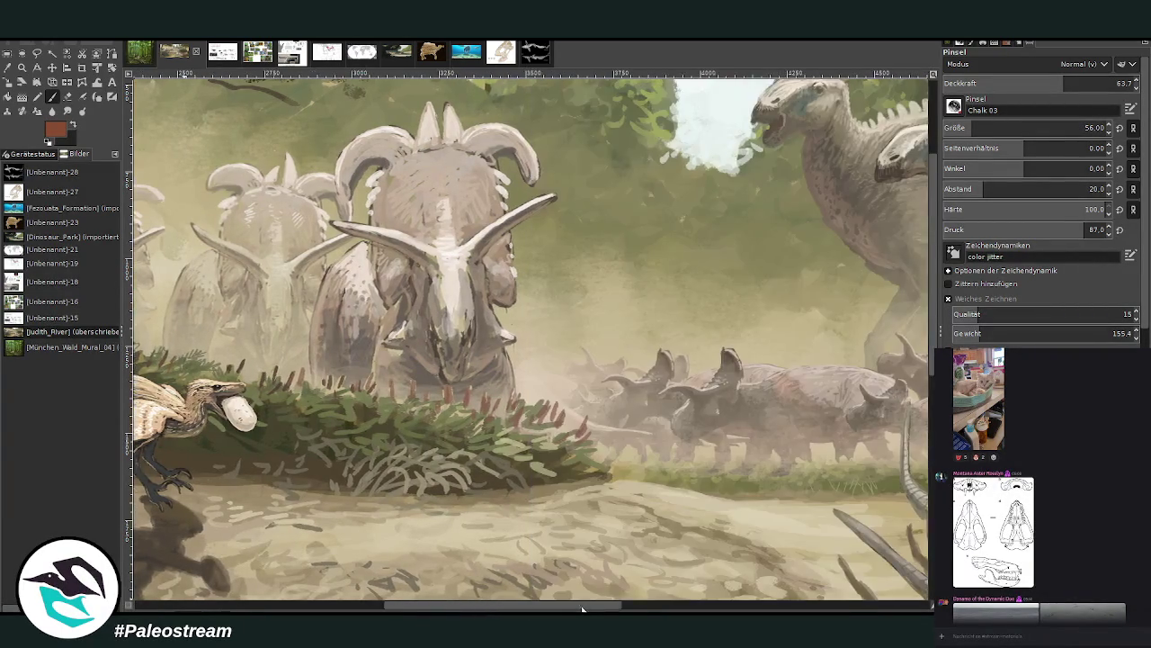
{"action": "scroll", "coordinate": [583, 610], "scroll_direction": "right", "scroll_amount": 5}
{"action": "scroll", "coordinate": [860, 560], "scroll_direction": "right", "scroll_amount": 5}
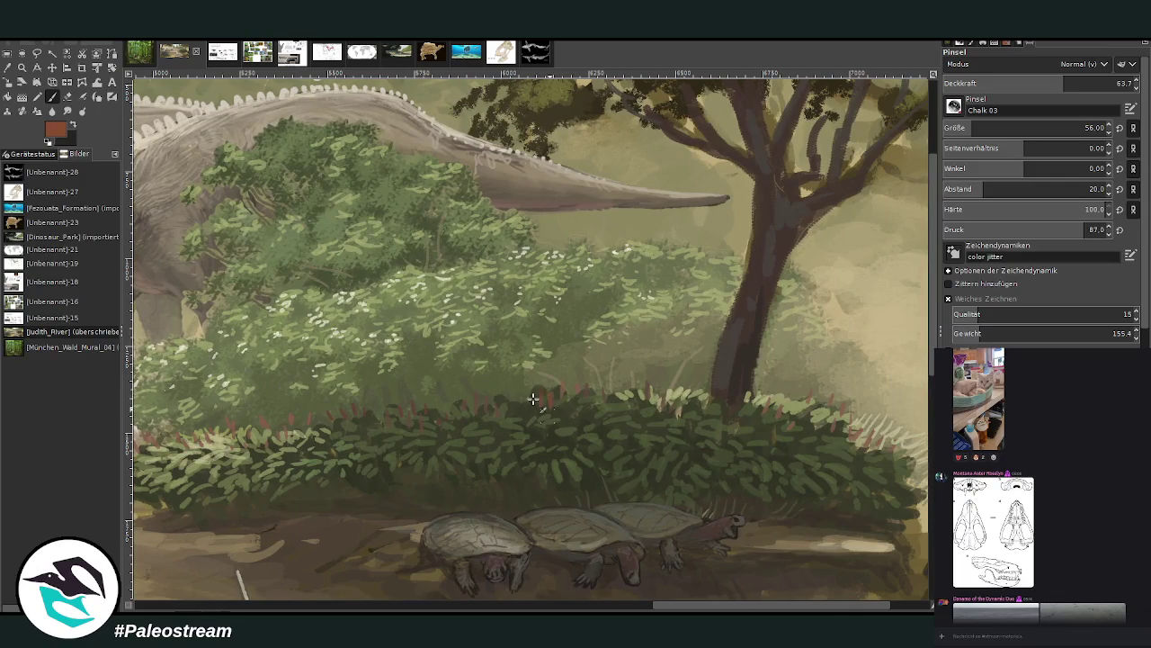
{"action": "left_click", "coordinate": [1035, 81]}
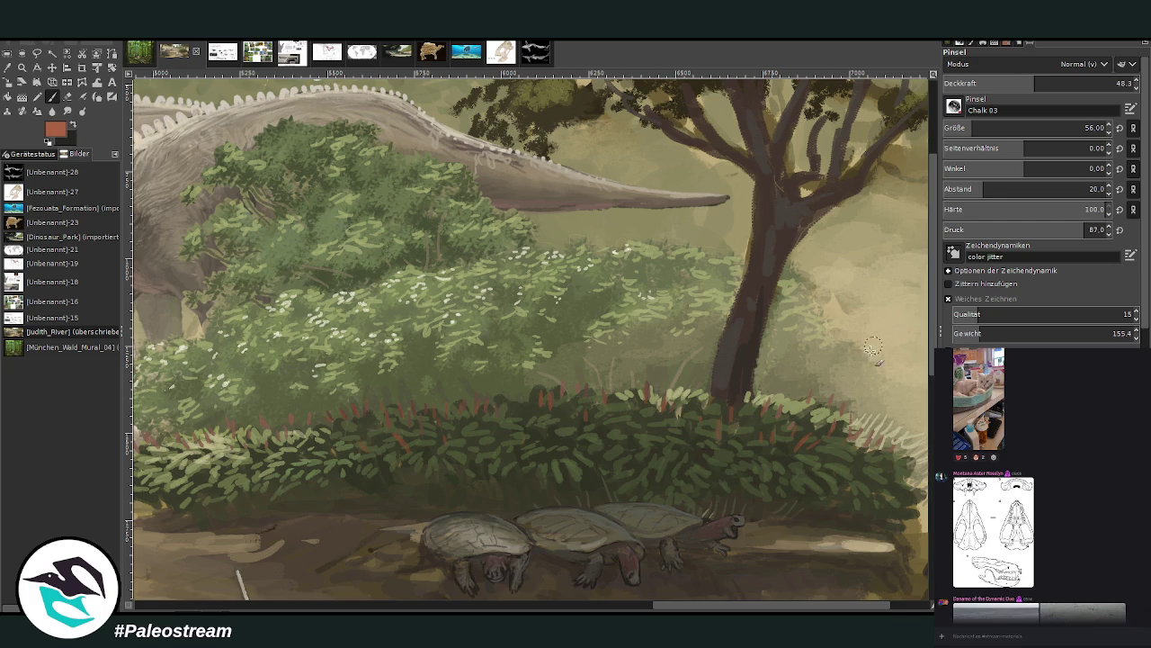
{"action": "left_click_drag", "start_coordinate": [694, 609], "coordinate": [607, 609]}
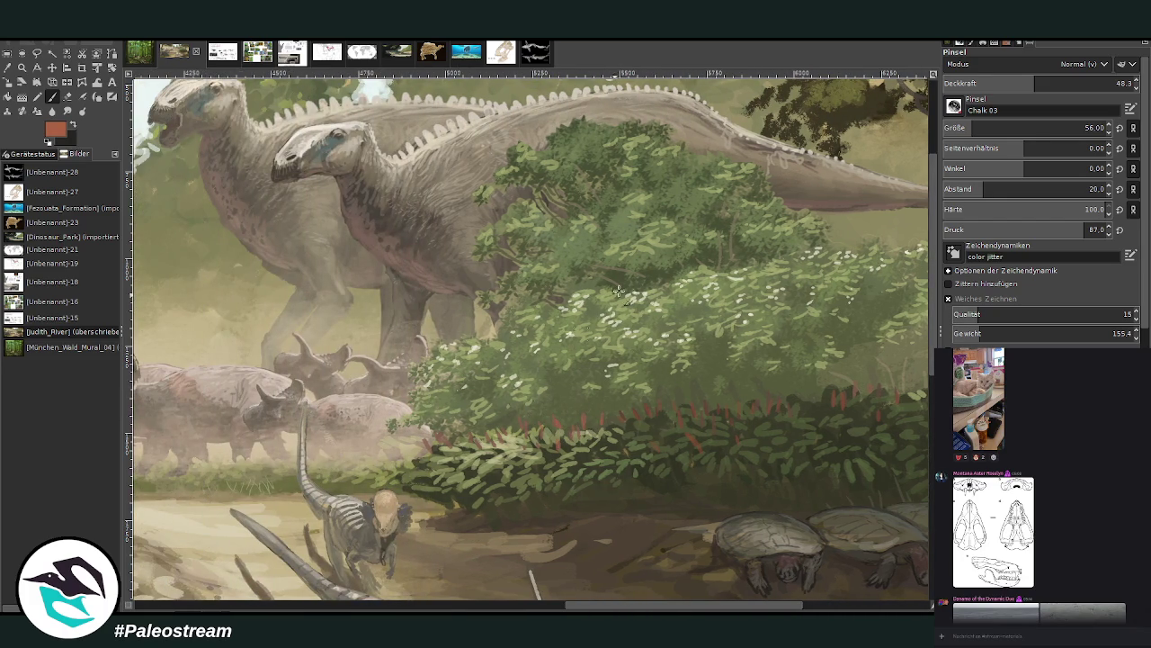
At opacity 64.4 and size 33, dot reed tips before the ceratopsian herd, then fit the image.
{"action": "left_click_drag", "start_coordinate": [1034, 83], "coordinate": [1065, 82]}
{"action": "left_click", "coordinate": [1085, 128]}
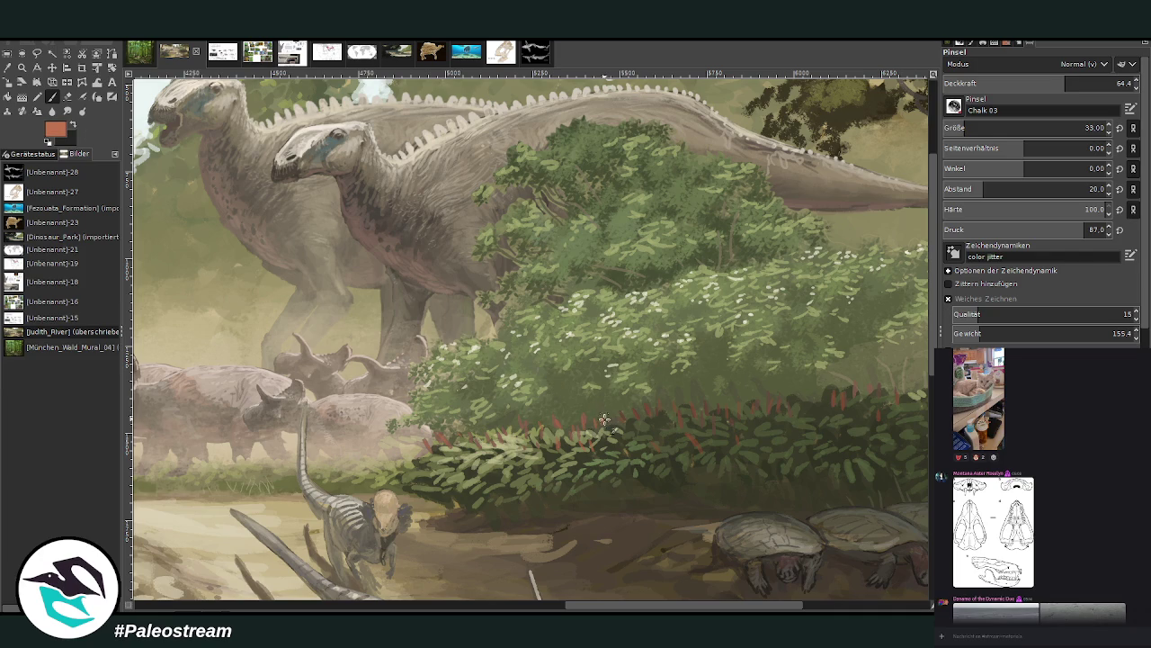
{"action": "left_click", "coordinate": [814, 597]}
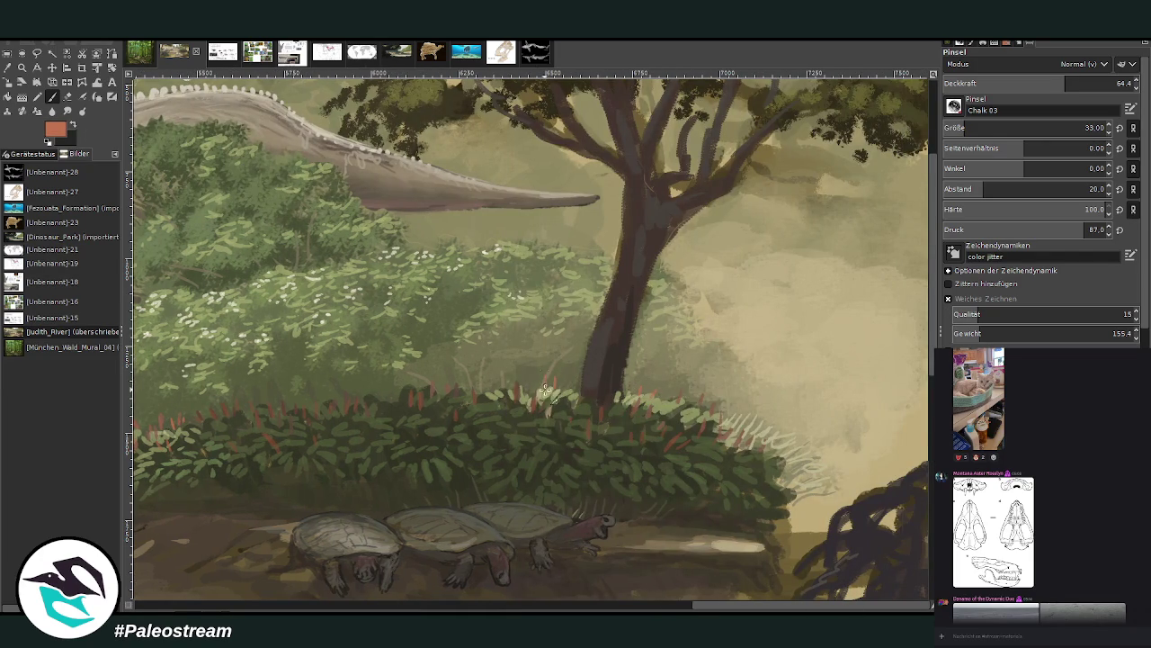
{"action": "scroll", "coordinate": [597, 487], "scroll_direction": "left", "scroll_amount": 5}
{"action": "scroll", "coordinate": [576, 459], "scroll_direction": "left", "scroll_amount": 5}
{"action": "scroll", "coordinate": [549, 423], "scroll_direction": "left", "scroll_amount": 2}
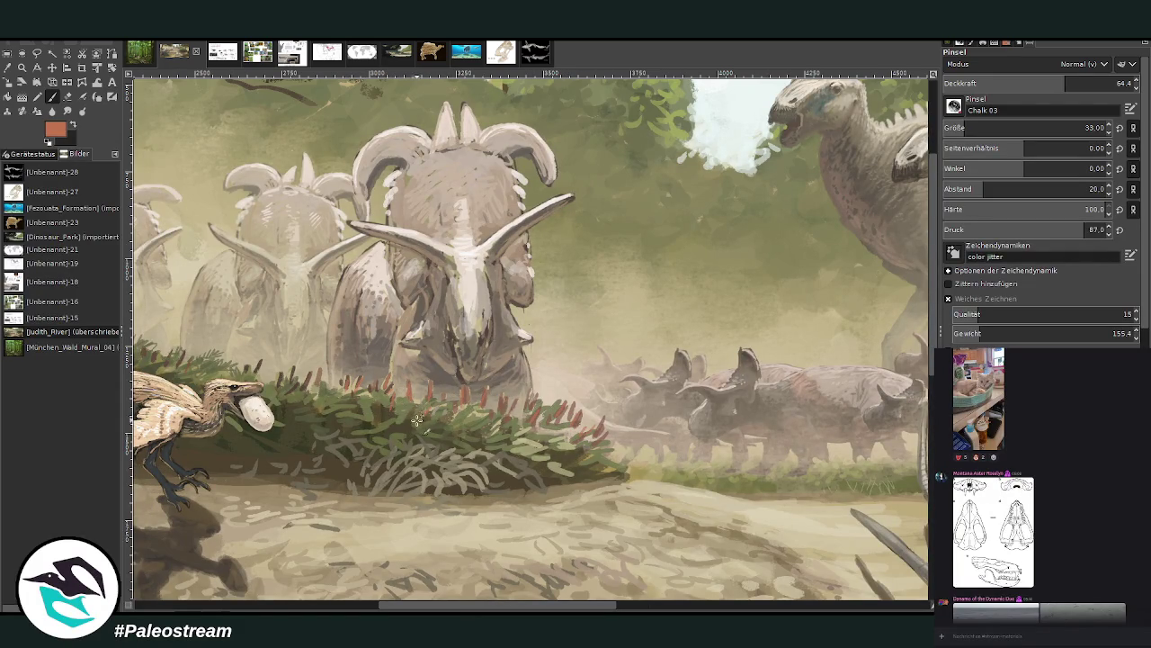
{"action": "key", "text": "shift+ctrl+j"}
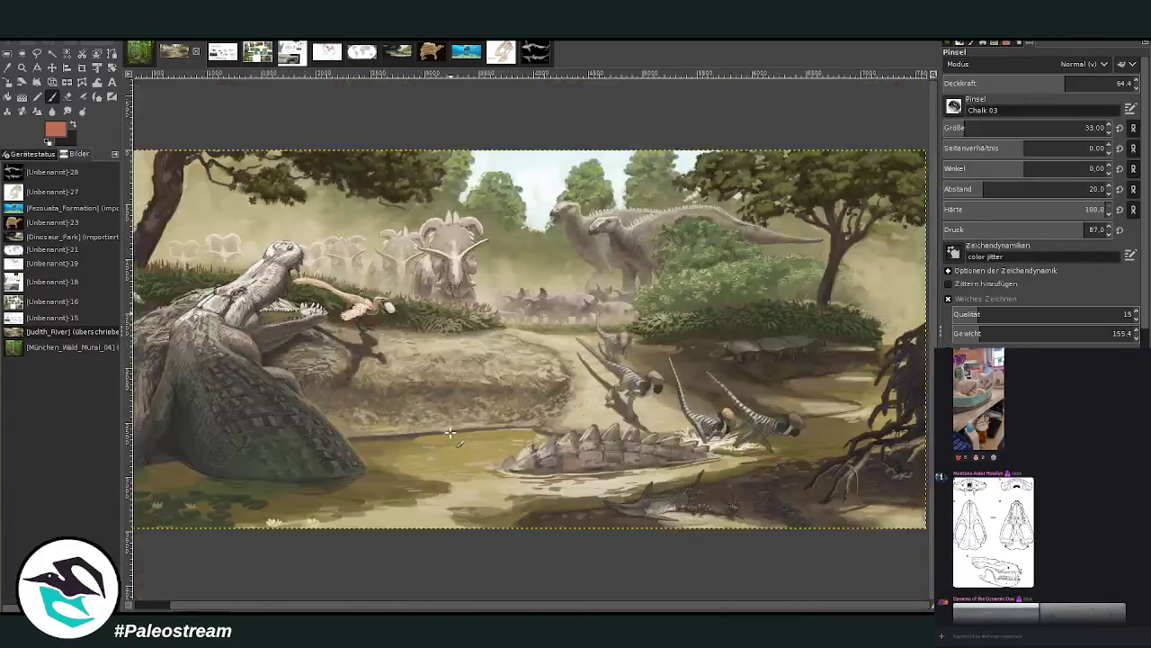
Zoom in close on the crocodile's open-jawed head and the neighbouring ferns.
{"action": "key", "text": "minus"}
{"action": "key", "text": "z"}
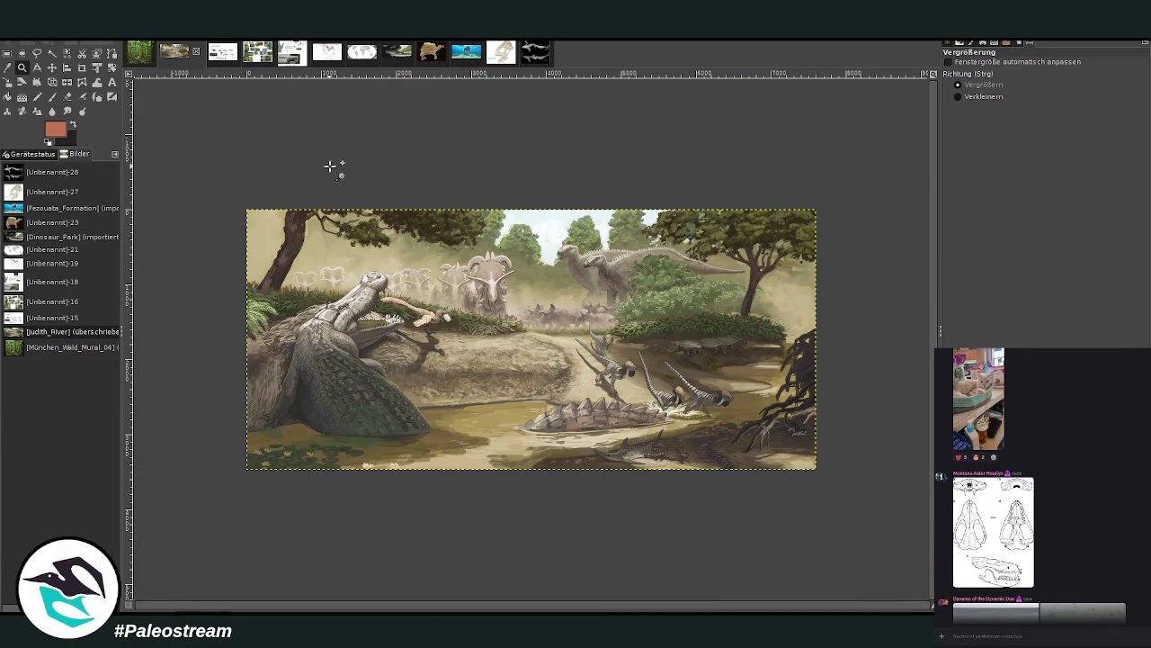
{"action": "mouse_move", "coordinate": [239, 205]}
{"action": "left_mouse_down"}
{"action": "mouse_move", "coordinate": [531, 368]}
{"action": "mouse_move", "coordinate": [828, 485]}
{"action": "left_mouse_up"}
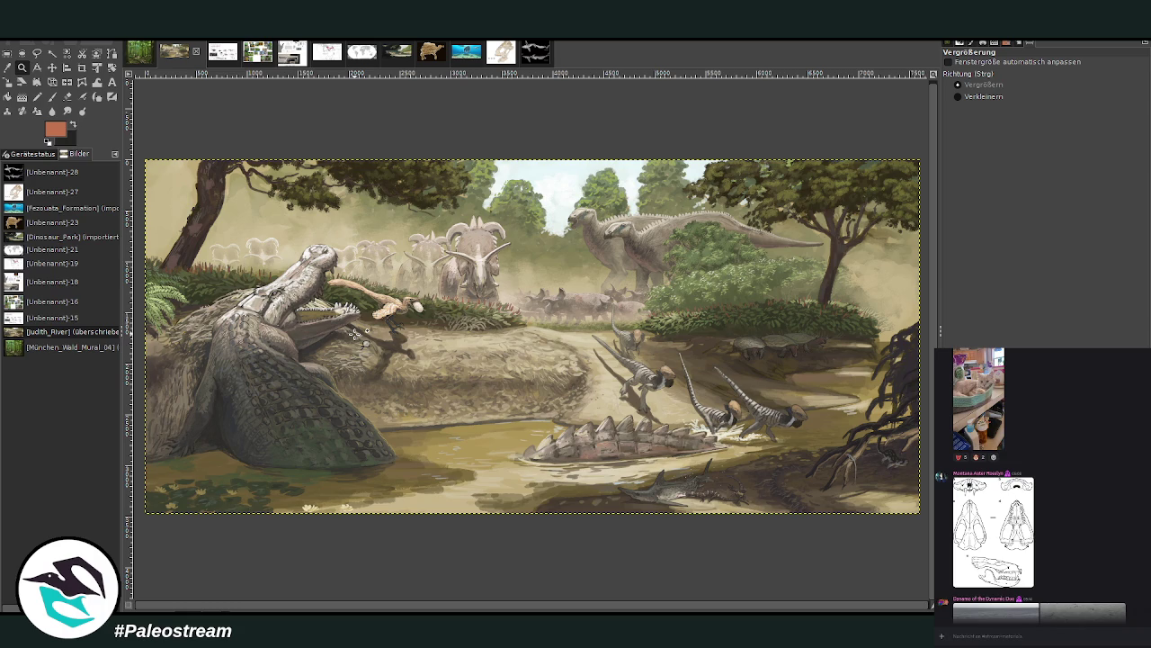
{"action": "left_click", "coordinate": [224, 255]}
{"action": "left_click_drag", "start_coordinate": [290, 133], "coordinate": [649, 514]}
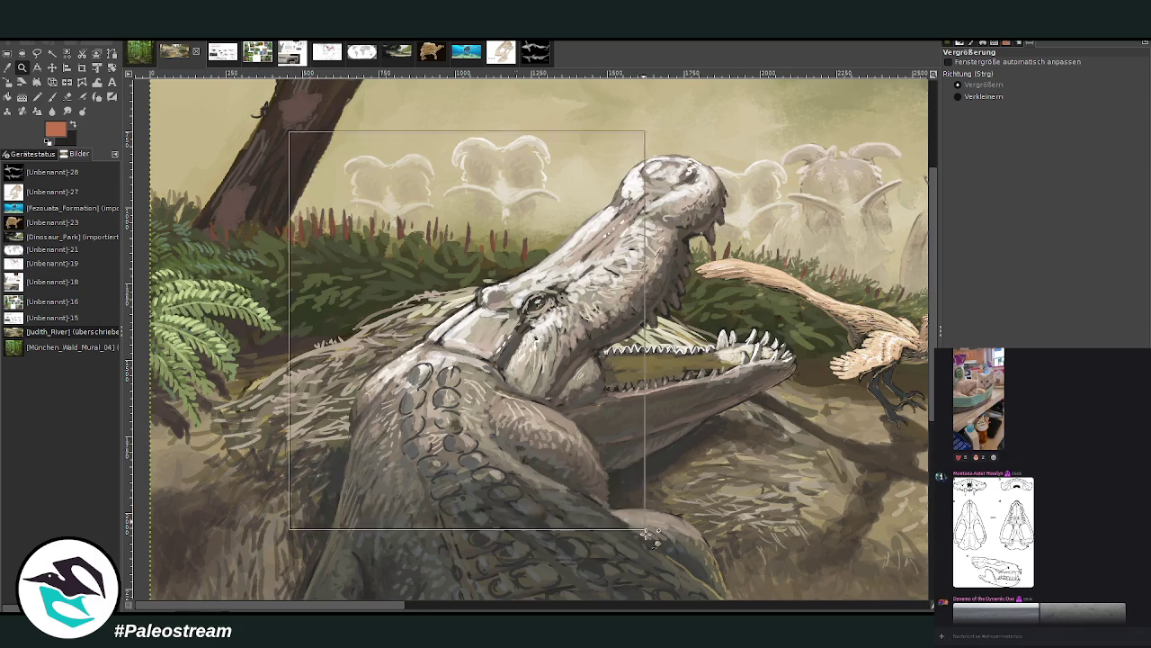
{"action": "left_click", "coordinate": [8, 68]}
Using sampled beiges at 81.7 opacity, stroke pale fur texture along the crocodile's snout edge and top.
{"action": "left_click", "coordinate": [543, 286]}
{"action": "left_click", "coordinate": [51, 97]}
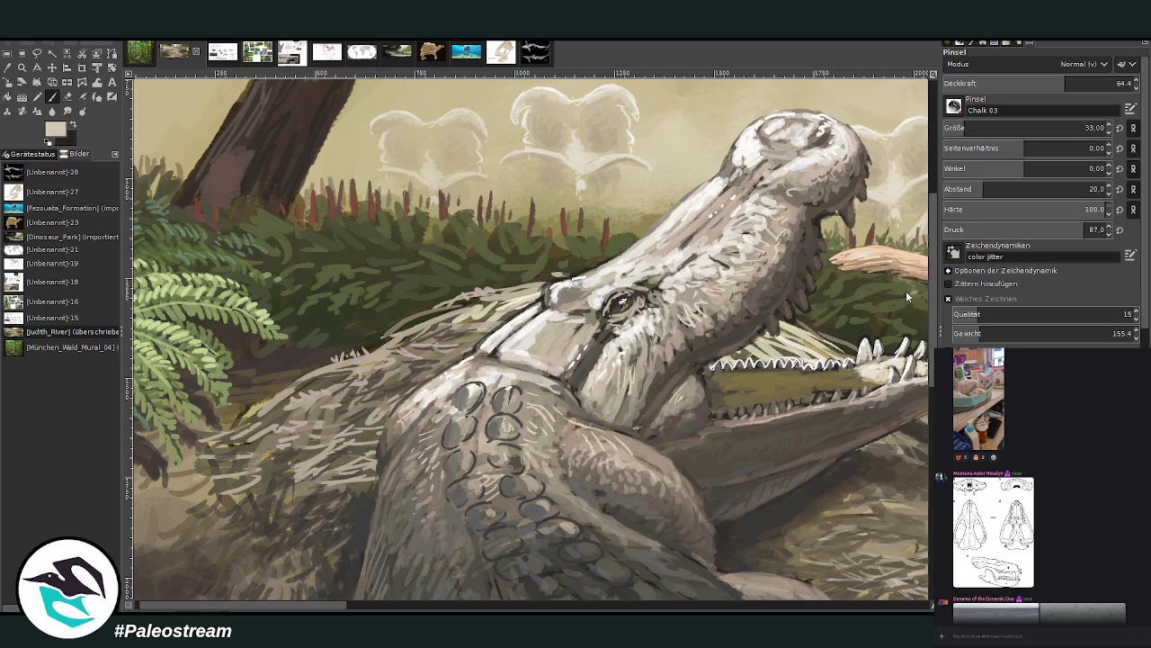
{"action": "left_click", "coordinate": [1099, 81]}
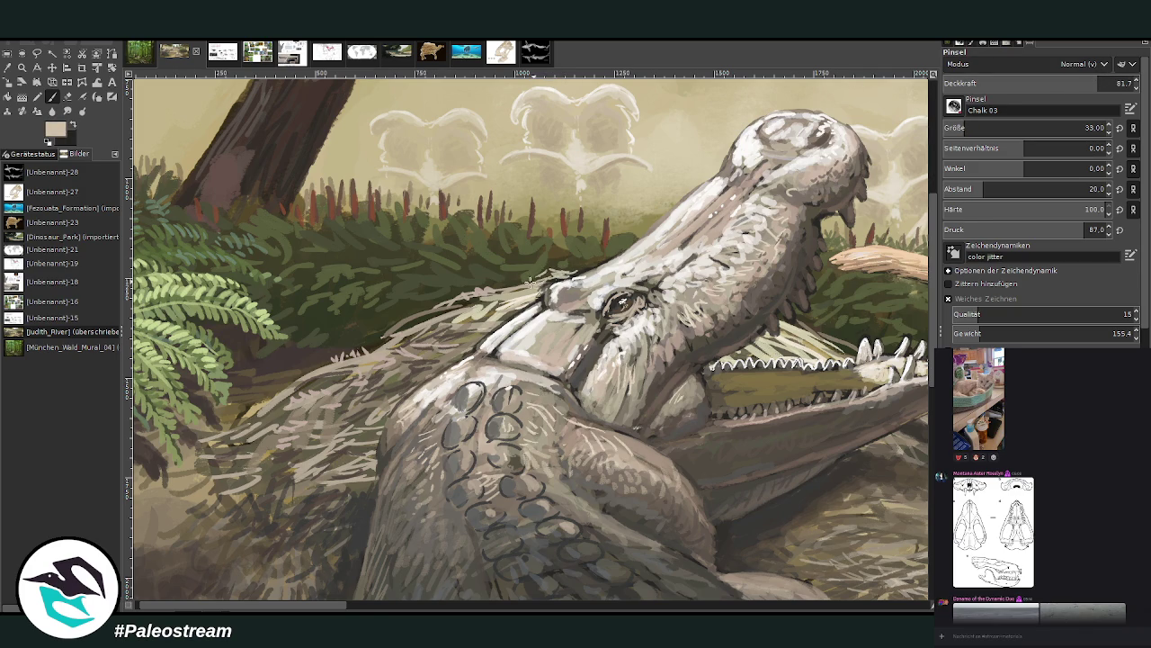
{"action": "left_click_drag", "start_coordinate": [525, 279], "coordinate": [464, 298]}
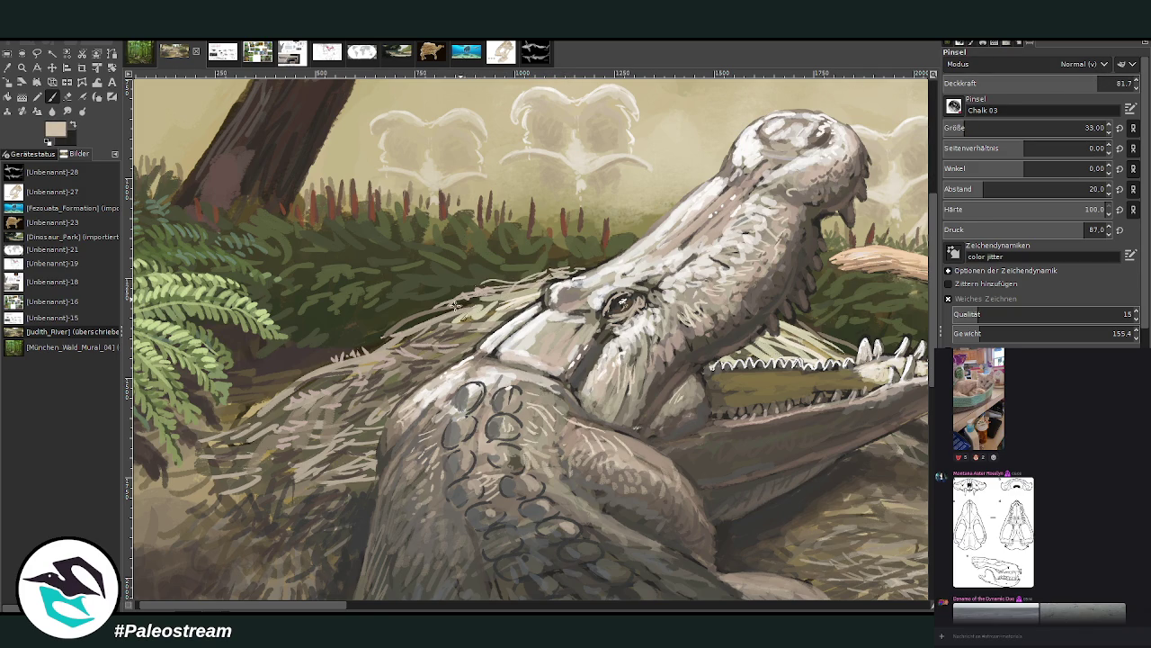
{"action": "left_click", "coordinate": [919, 309], "text": "ctrl"}
{"action": "mouse_move", "coordinate": [583, 272]}
{"action": "left_mouse_down"}
{"action": "mouse_move", "coordinate": [519, 267]}
{"action": "mouse_move", "coordinate": [450, 301]}
{"action": "mouse_move", "coordinate": [462, 343]}
{"action": "mouse_move", "coordinate": [430, 331]}
{"action": "left_mouse_up"}
{"action": "mouse_move", "coordinate": [460, 292]}
{"action": "left_mouse_down"}
{"action": "mouse_move", "coordinate": [413, 281]}
{"action": "mouse_move", "coordinate": [460, 261]}
{"action": "mouse_move", "coordinate": [486, 270]}
{"action": "mouse_move", "coordinate": [465, 284]}
{"action": "left_mouse_up"}
{"action": "left_click_drag", "start_coordinate": [425, 326], "coordinate": [392, 300]}
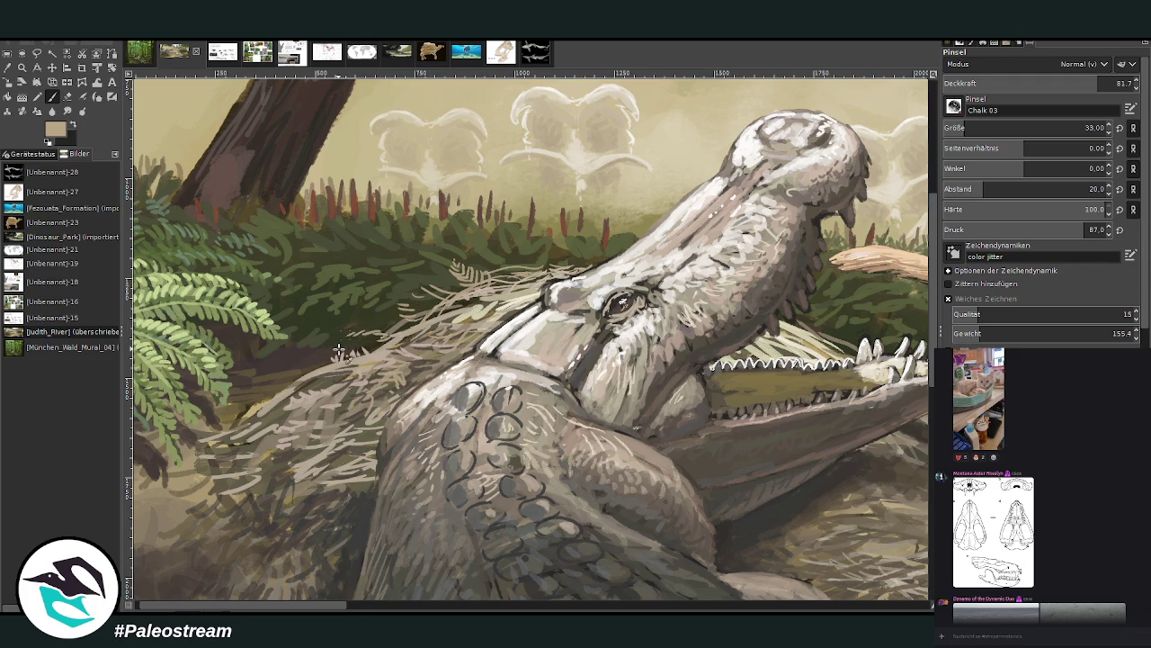
Add light beige fur strokes down the crocodile's neck edge.
{"action": "mouse_move", "coordinate": [335, 360]}
{"action": "left_mouse_down"}
{"action": "mouse_move", "coordinate": [290, 370]}
{"action": "mouse_move", "coordinate": [334, 380]}
{"action": "mouse_move", "coordinate": [358, 443]}
{"action": "left_mouse_up"}
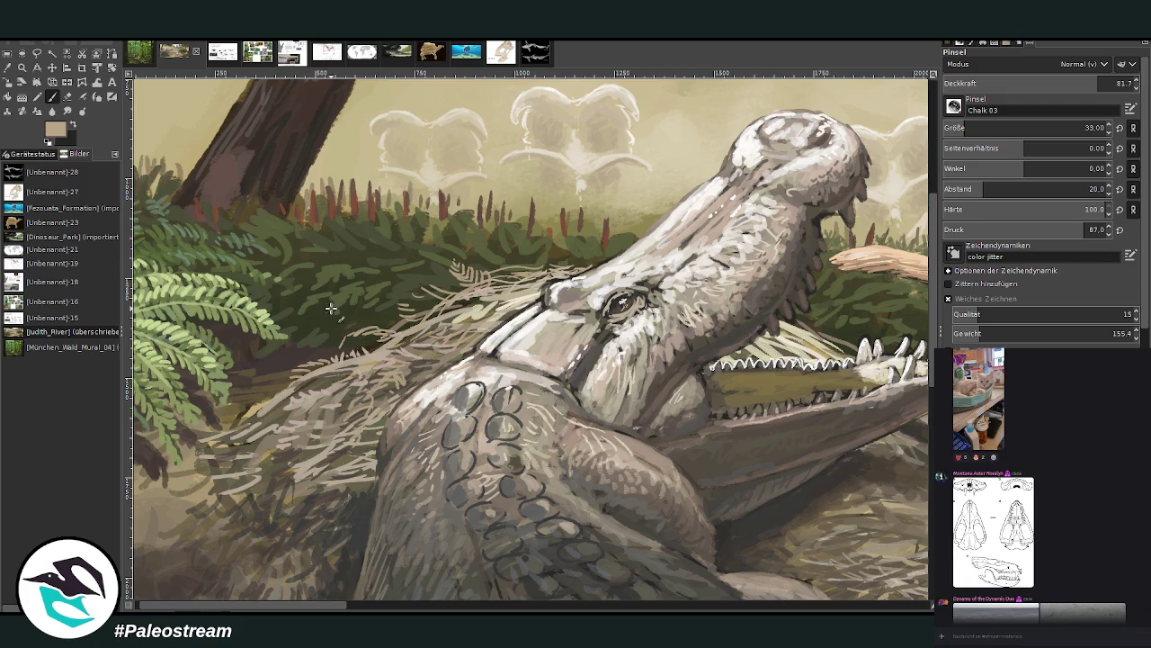
{"action": "left_click", "coordinate": [915, 297], "text": "ctrl"}
{"action": "left_click_drag", "start_coordinate": [363, 419], "coordinate": [341, 475]}
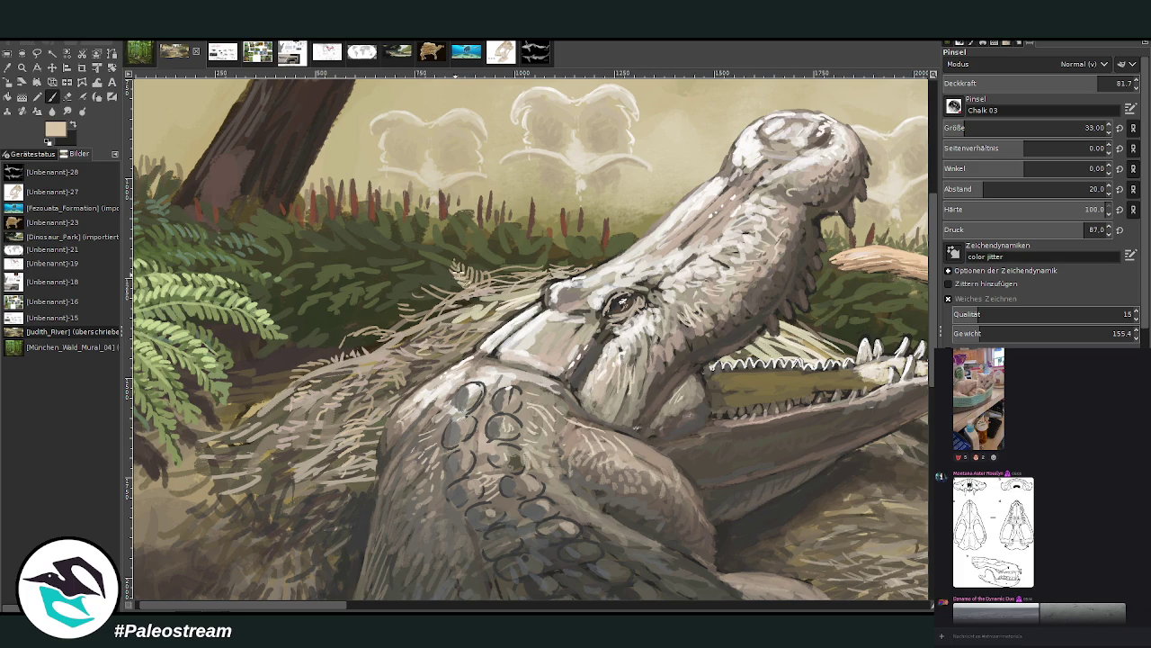
{"action": "scroll", "coordinate": [540, 528], "scroll_direction": "right", "scroll_amount": 5}
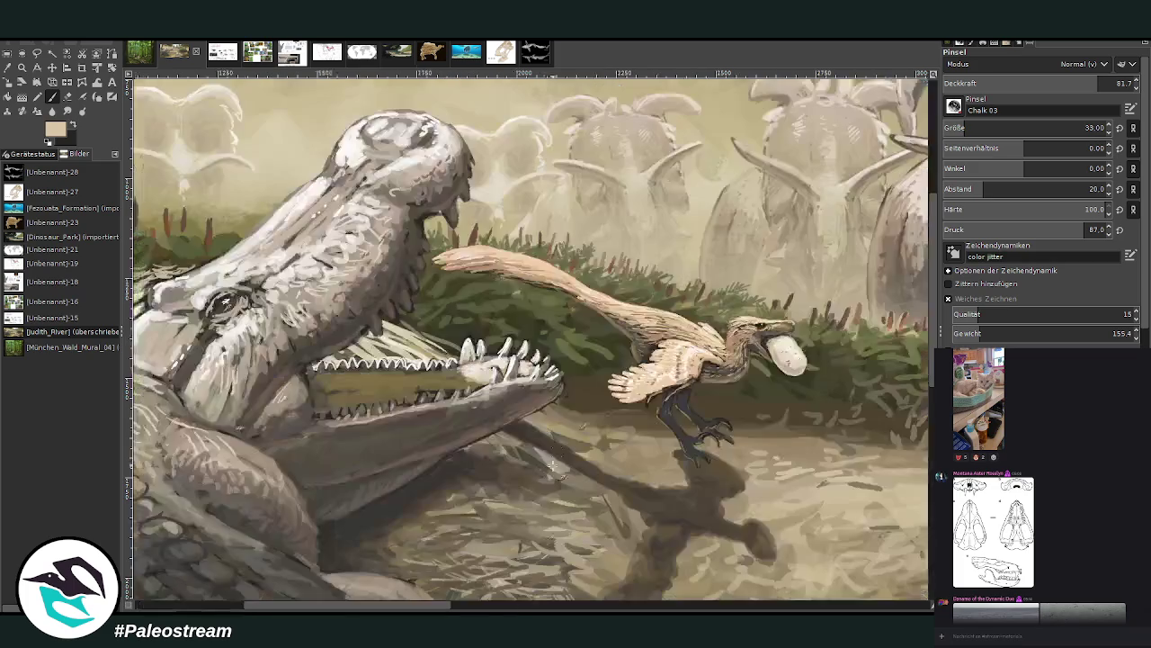
Paint light hatching on the ground below the jaw at 47.9 opacity, enlarging the brush to 48.
{"action": "scroll", "coordinate": [889, 292], "scroll_direction": "down", "scroll_amount": 1}
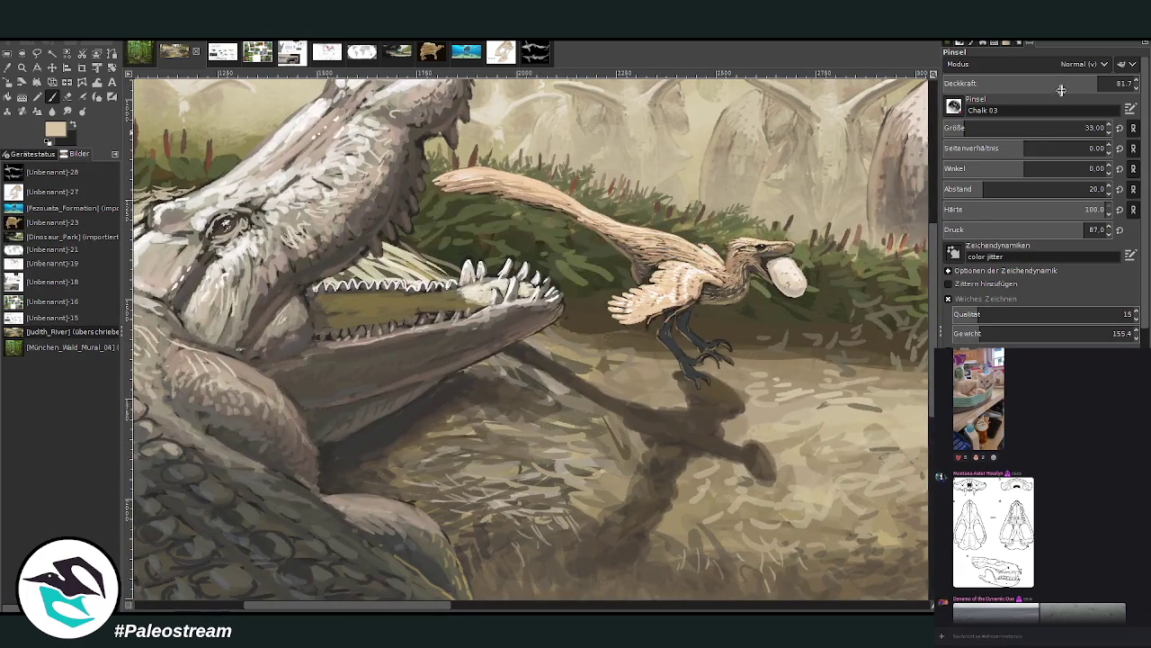
{"action": "left_click", "coordinate": [1049, 84]}
{"action": "left_click", "coordinate": [1035, 85]}
{"action": "mouse_move", "coordinate": [453, 419]}
{"action": "left_mouse_down"}
{"action": "mouse_move", "coordinate": [436, 430]}
{"action": "mouse_move", "coordinate": [522, 446]}
{"action": "mouse_move", "coordinate": [486, 472]}
{"action": "mouse_move", "coordinate": [422, 475]}
{"action": "mouse_move", "coordinate": [382, 460]}
{"action": "mouse_move", "coordinate": [405, 455]}
{"action": "left_mouse_up"}
{"action": "mouse_move", "coordinate": [500, 404]}
{"action": "left_mouse_down"}
{"action": "mouse_move", "coordinate": [530, 433]}
{"action": "mouse_move", "coordinate": [490, 407]}
{"action": "left_mouse_up"}
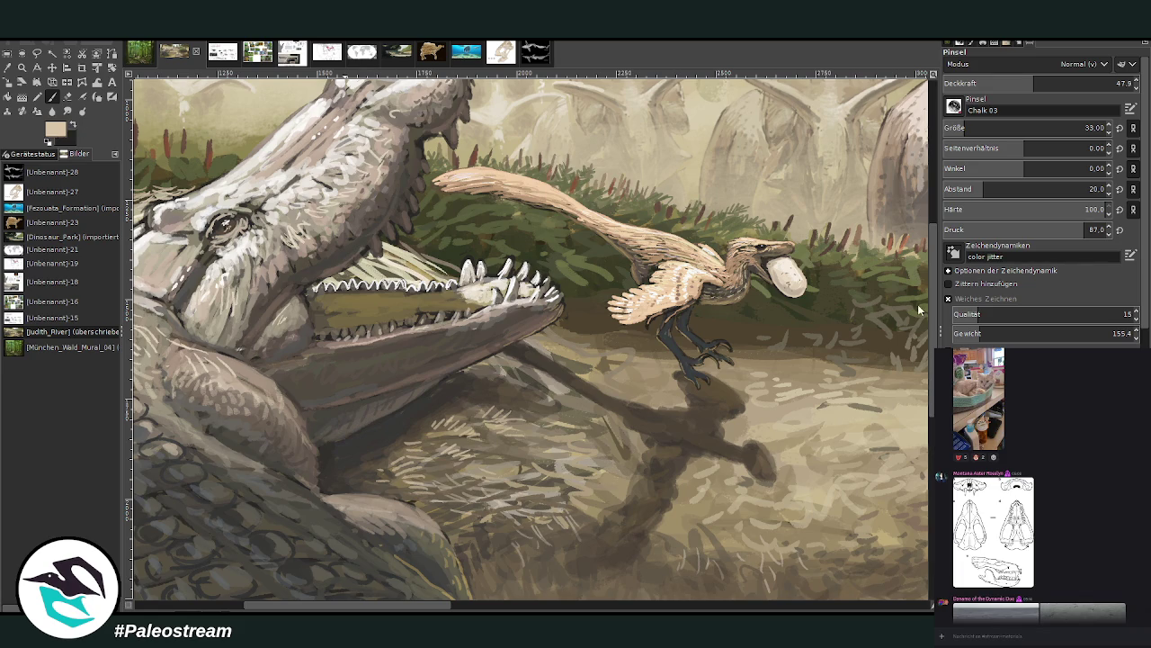
{"action": "mouse_move", "coordinate": [537, 407]}
{"action": "left_mouse_down"}
{"action": "mouse_move", "coordinate": [485, 419]}
{"action": "mouse_move", "coordinate": [450, 395]}
{"action": "left_mouse_up"}
{"action": "left_click_drag", "start_coordinate": [527, 462], "coordinate": [482, 464]}
{"action": "left_click_drag", "start_coordinate": [509, 556], "coordinate": [485, 527]}
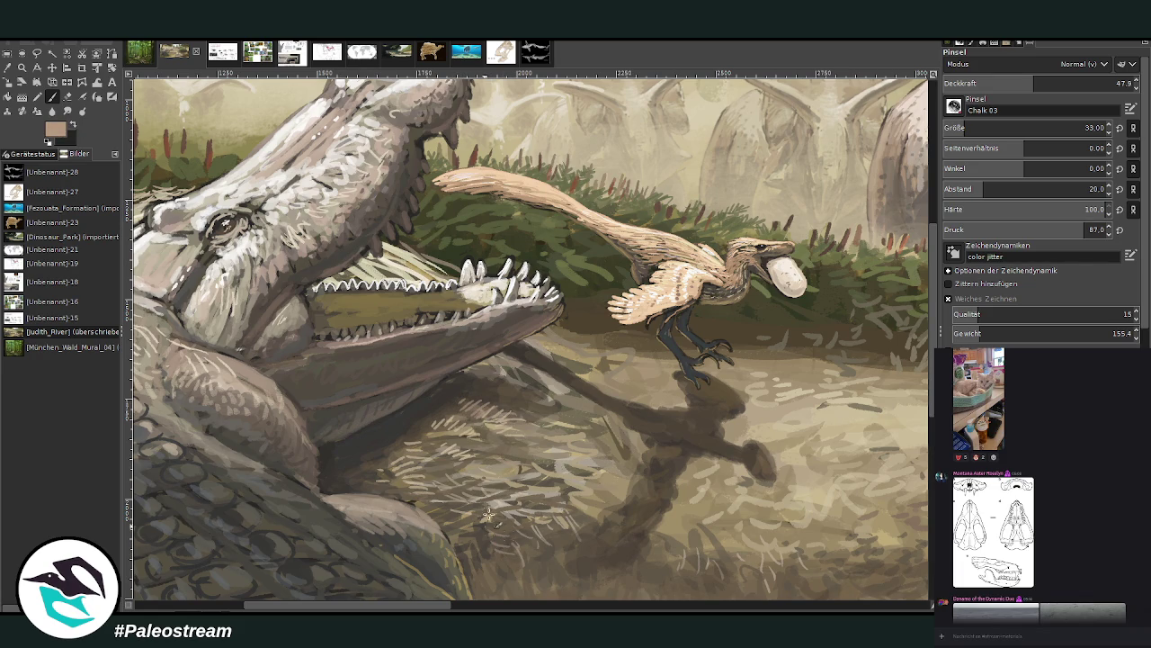
{"action": "key", "text": "bracketright"}
{"action": "key", "text": "bracketright"}
{"action": "key", "text": "bracketright"}
{"action": "scroll", "coordinate": [521, 447], "scroll_direction": "down", "scroll_amount": 5}
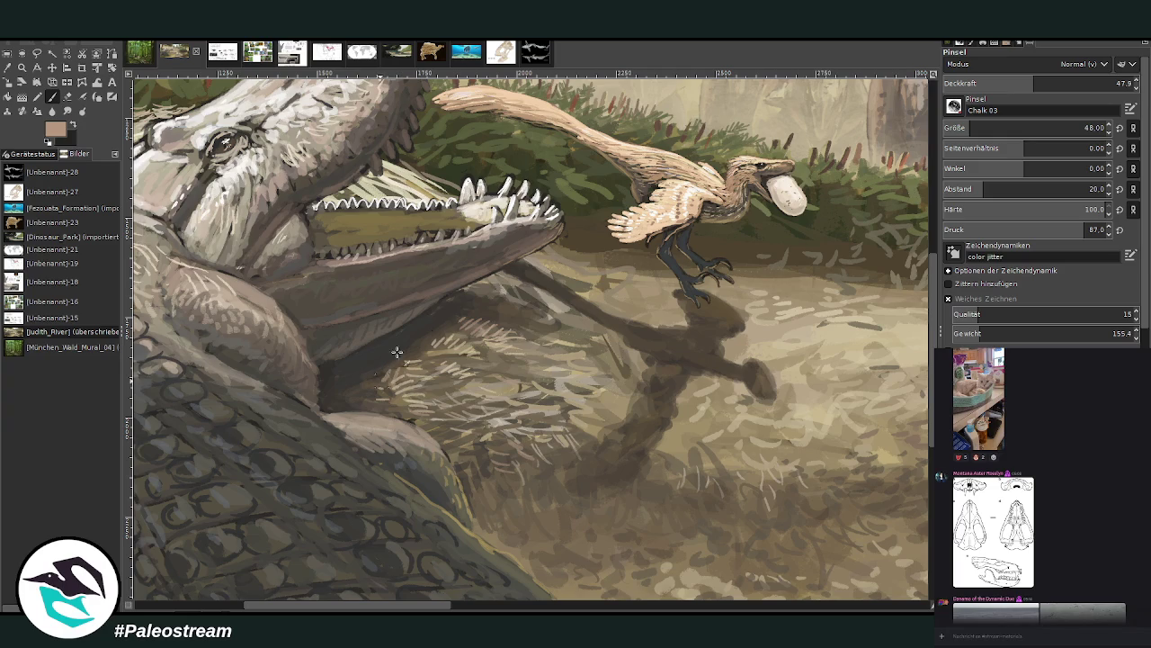
{"action": "left_click_drag", "start_coordinate": [484, 311], "coordinate": [527, 334]}
Pan toward the herd and turtles, lowering opacity to 27.4 and sampling a dark olive brown.
{"action": "left_click", "coordinate": [1115, 83]}
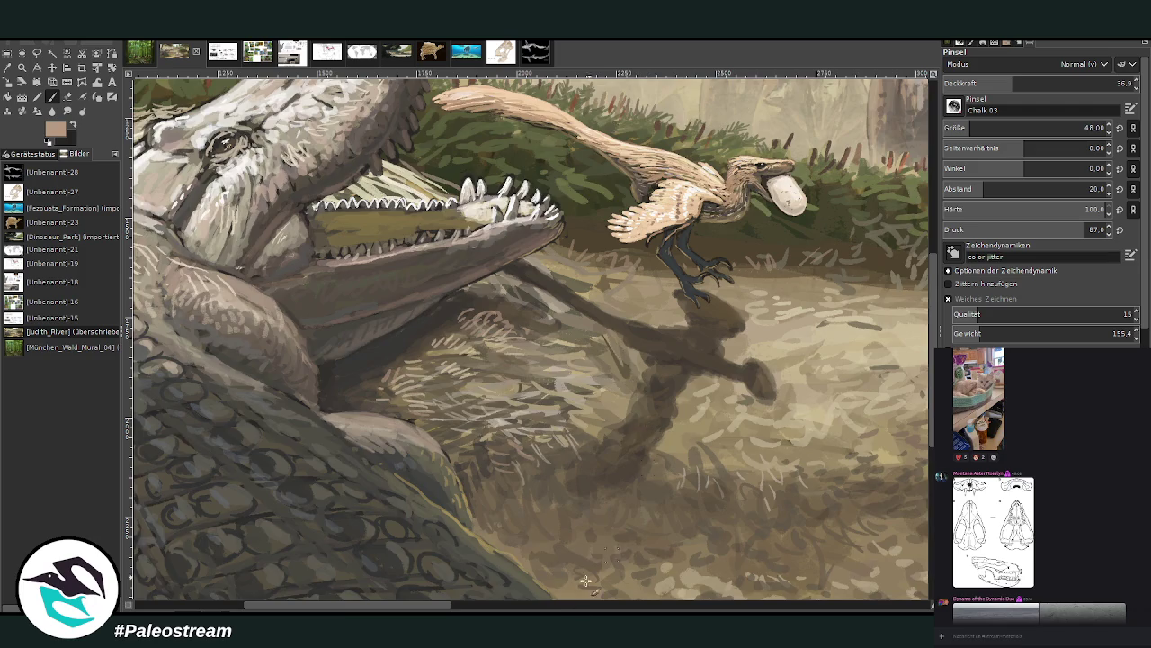
{"action": "scroll", "coordinate": [593, 550], "scroll_direction": "right", "scroll_amount": 5}
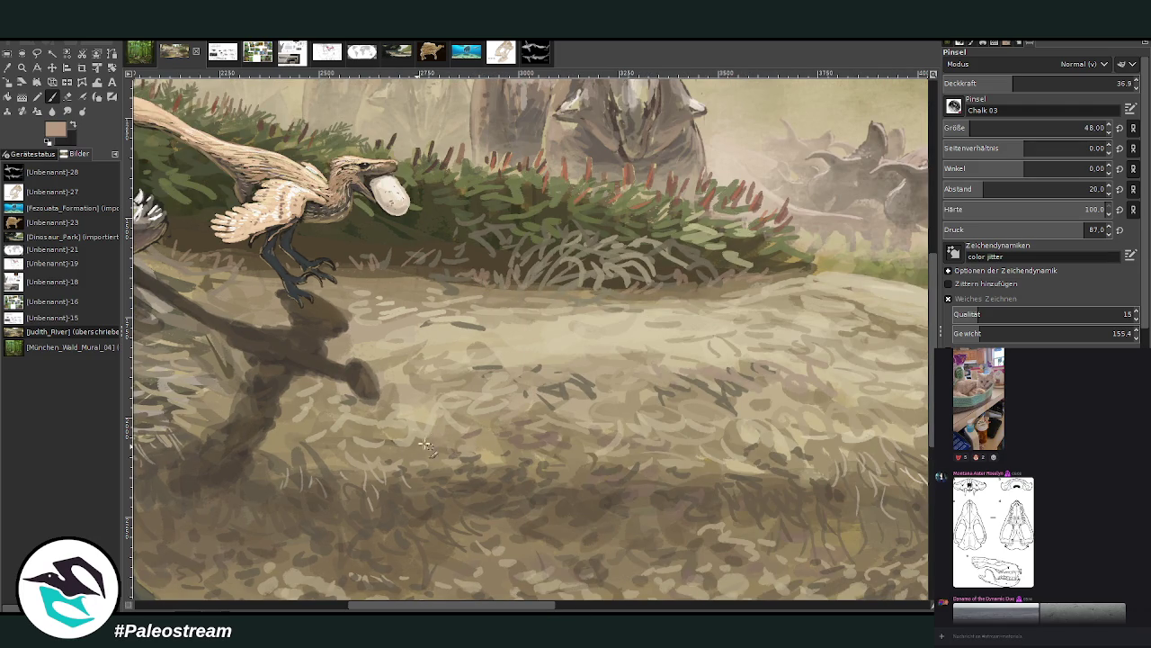
{"action": "left_click_drag", "start_coordinate": [986, 83], "coordinate": [1045, 83]}
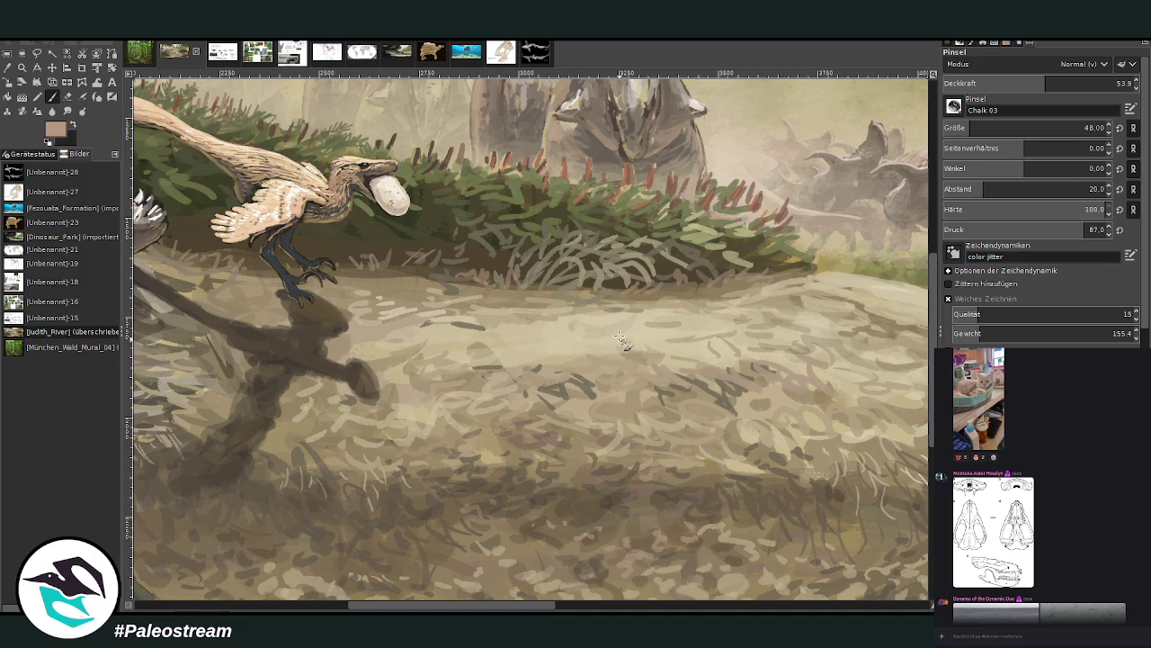
{"action": "left_click", "coordinate": [583, 605]}
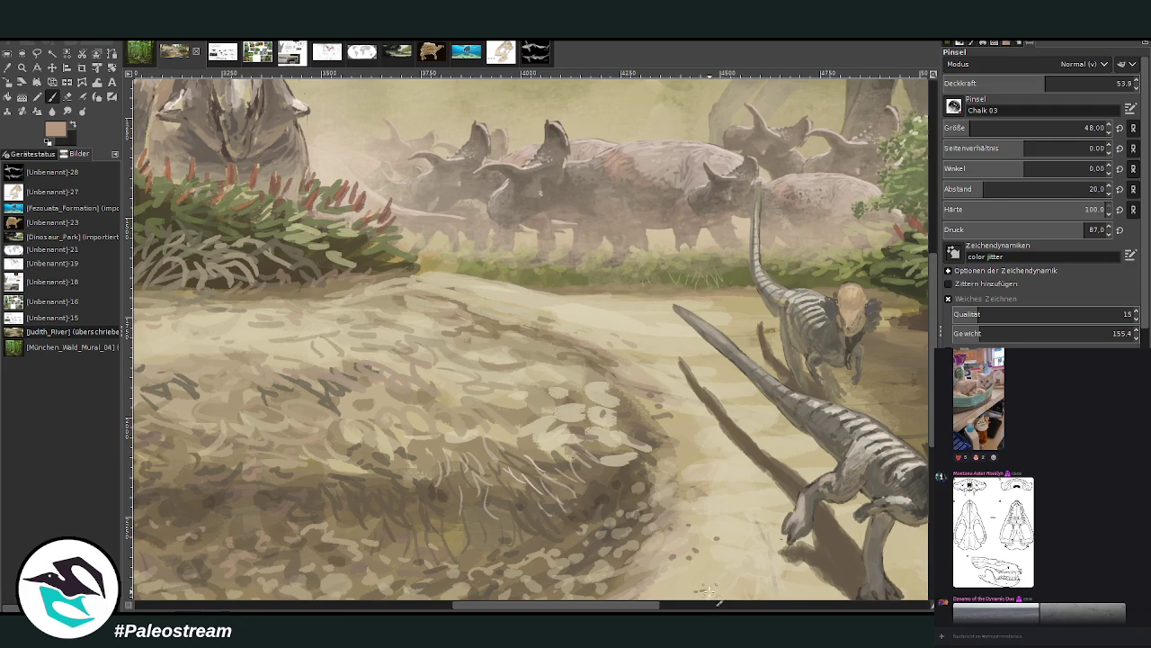
{"action": "scroll", "coordinate": [711, 591], "scroll_direction": "right", "scroll_amount": 5}
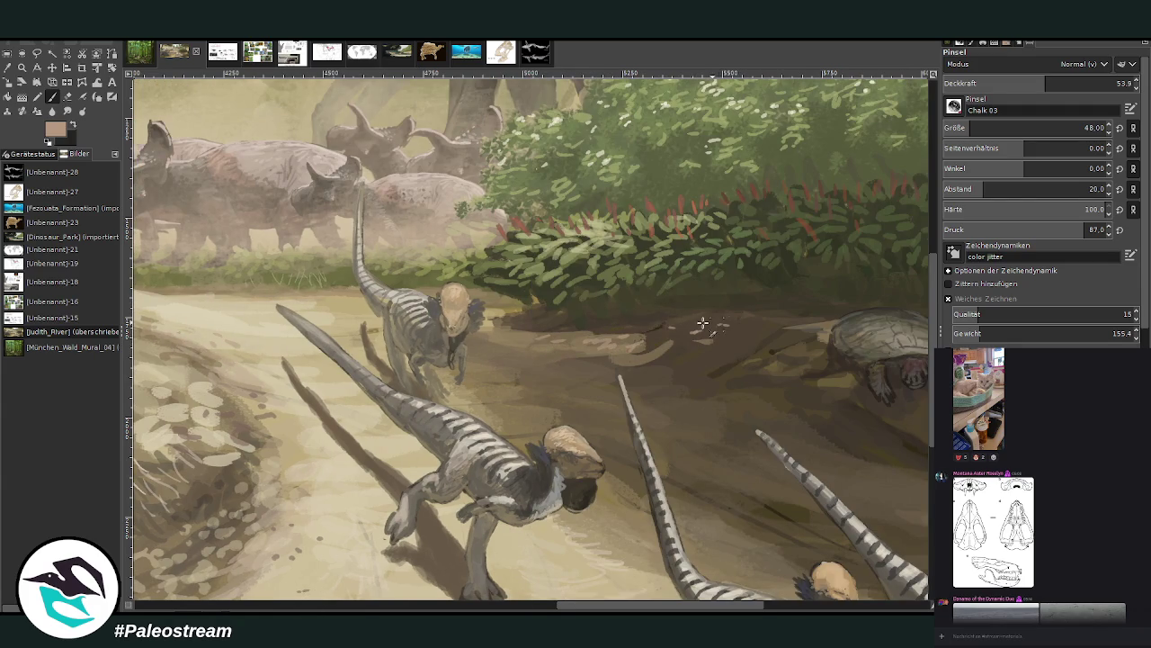
{"action": "left_click", "coordinate": [994, 83]}
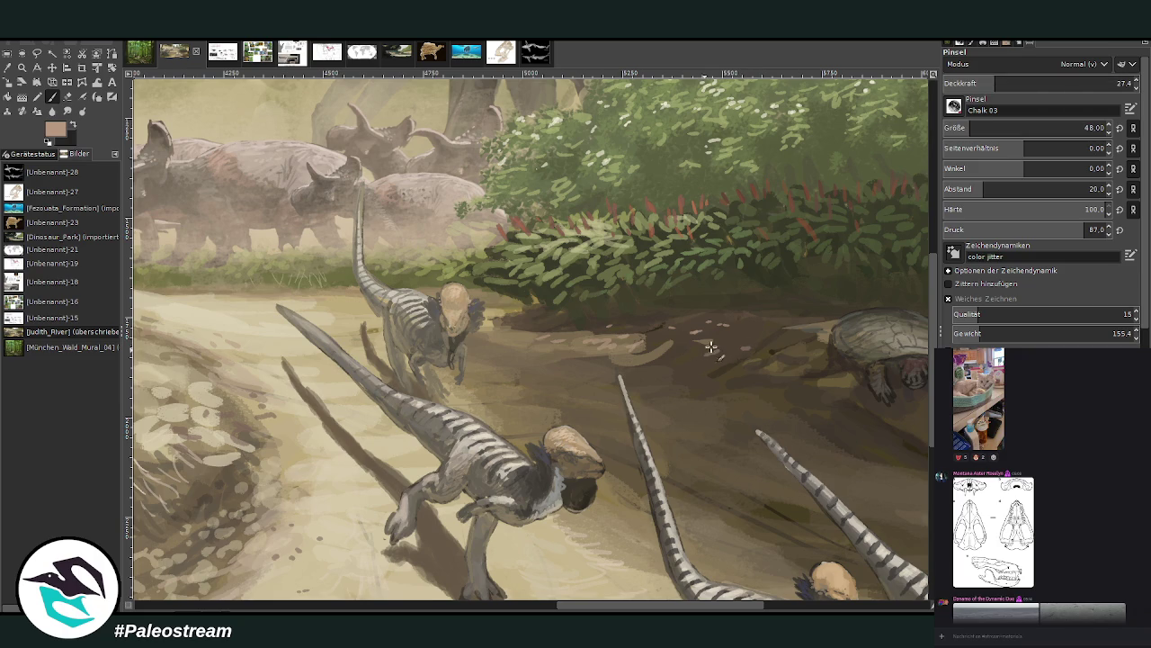
{"action": "left_click", "coordinate": [554, 390], "text": "ctrl"}
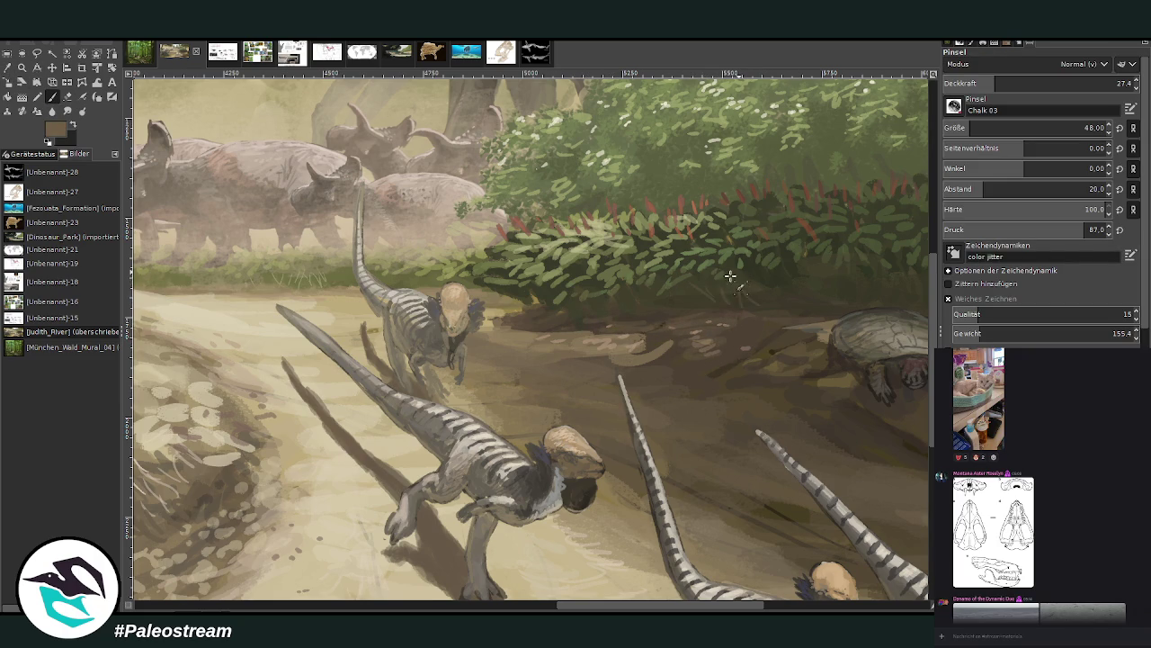
{"action": "left_click", "coordinate": [775, 608]}
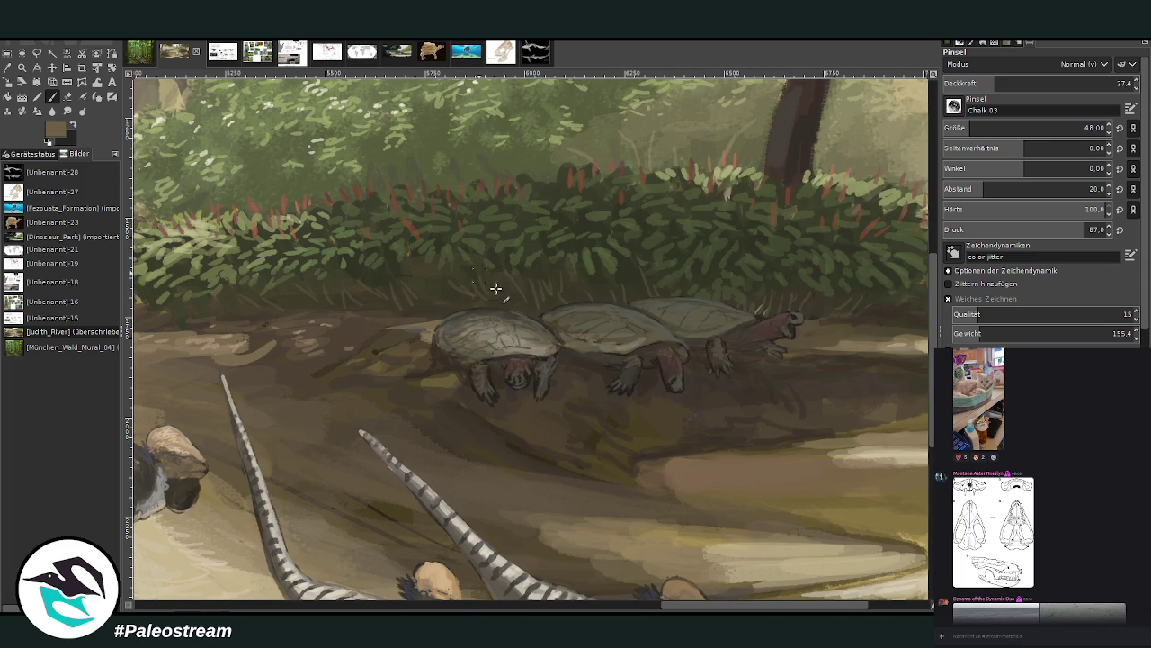
{"action": "scroll", "coordinate": [467, 270], "scroll_direction": "down", "scroll_amount": 5}
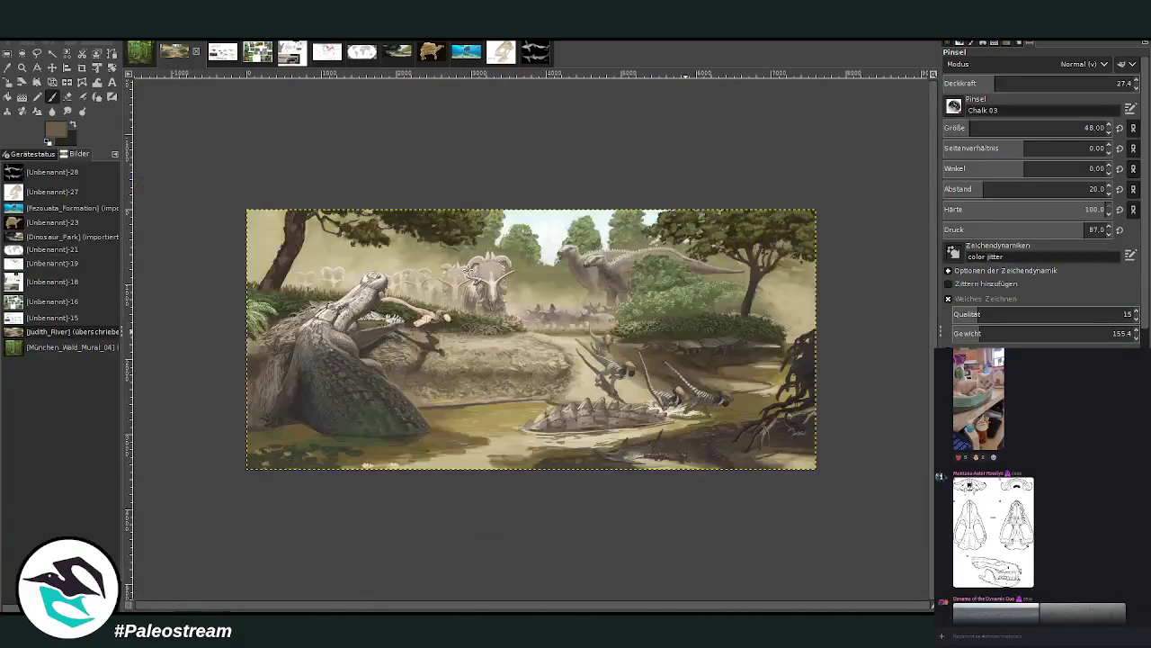
Zoom to the top-right tree and paint thin dark twigs at size 29, opacity 69.1.
{"action": "left_click", "coordinate": [22, 68]}
{"action": "left_click_drag", "start_coordinate": [239, 191], "coordinate": [832, 481]}
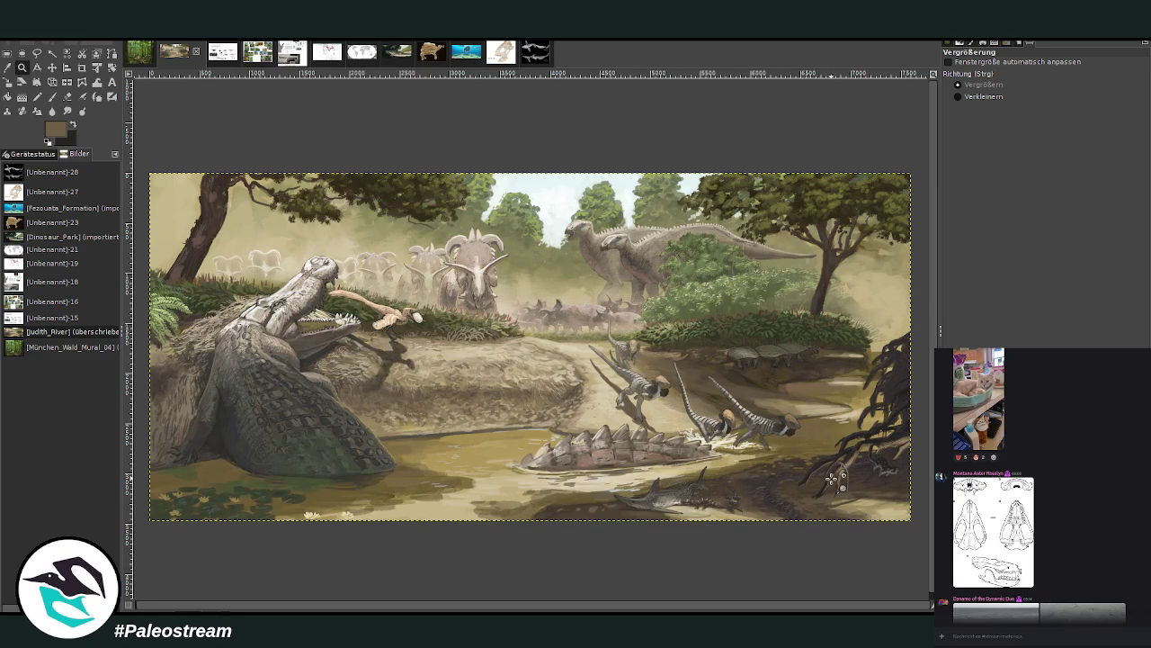
{"action": "left_click_drag", "start_coordinate": [776, 164], "coordinate": [890, 301]}
{"action": "key", "text": "p"}
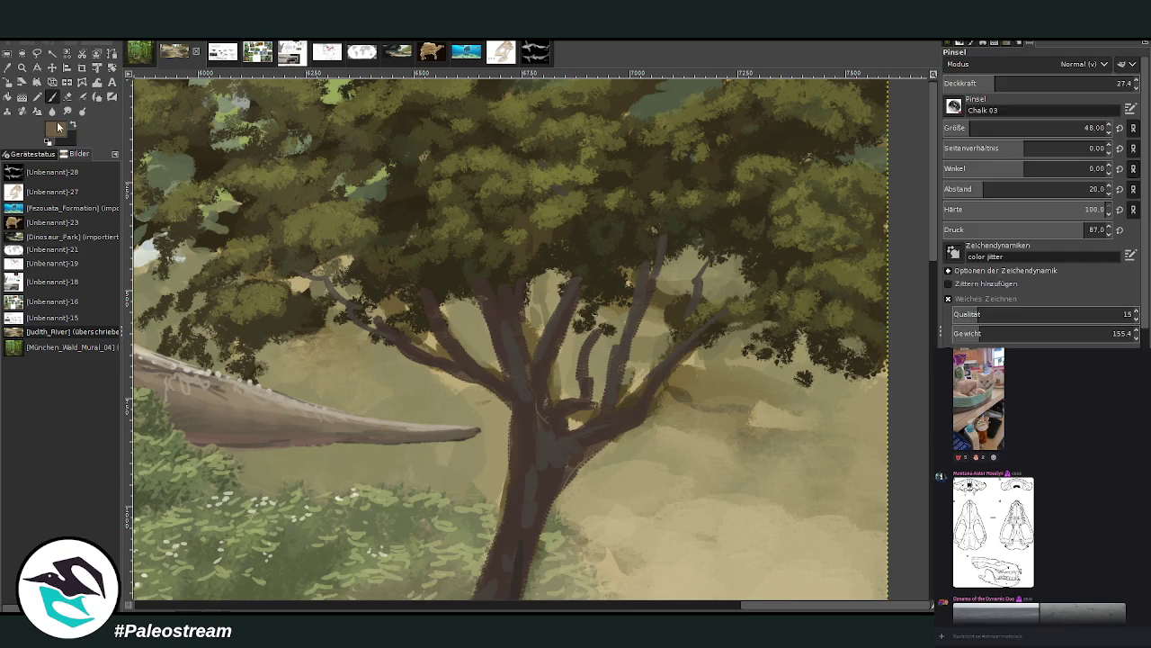
{"action": "left_click_drag", "start_coordinate": [1024, 85], "coordinate": [1074, 84]}
{"action": "left_click", "coordinate": [961, 128]}
{"action": "left_click_drag", "start_coordinate": [716, 351], "coordinate": [705, 366]}
{"action": "left_click_drag", "start_coordinate": [667, 410], "coordinate": [633, 423]}
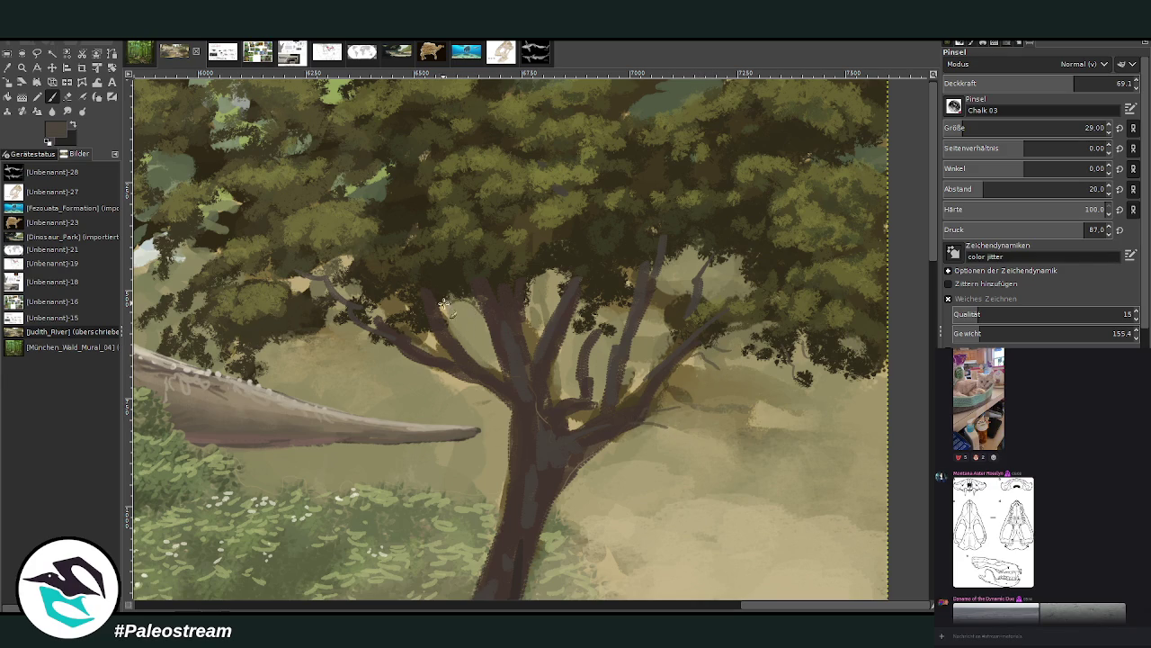
{"action": "left_click_drag", "start_coordinate": [554, 268], "coordinate": [572, 256]}
At opacity 79.2, add thin grey branches into the foliage, undoing the last stroke.
{"action": "left_click_drag", "start_coordinate": [1055, 82], "coordinate": [1074, 82]}
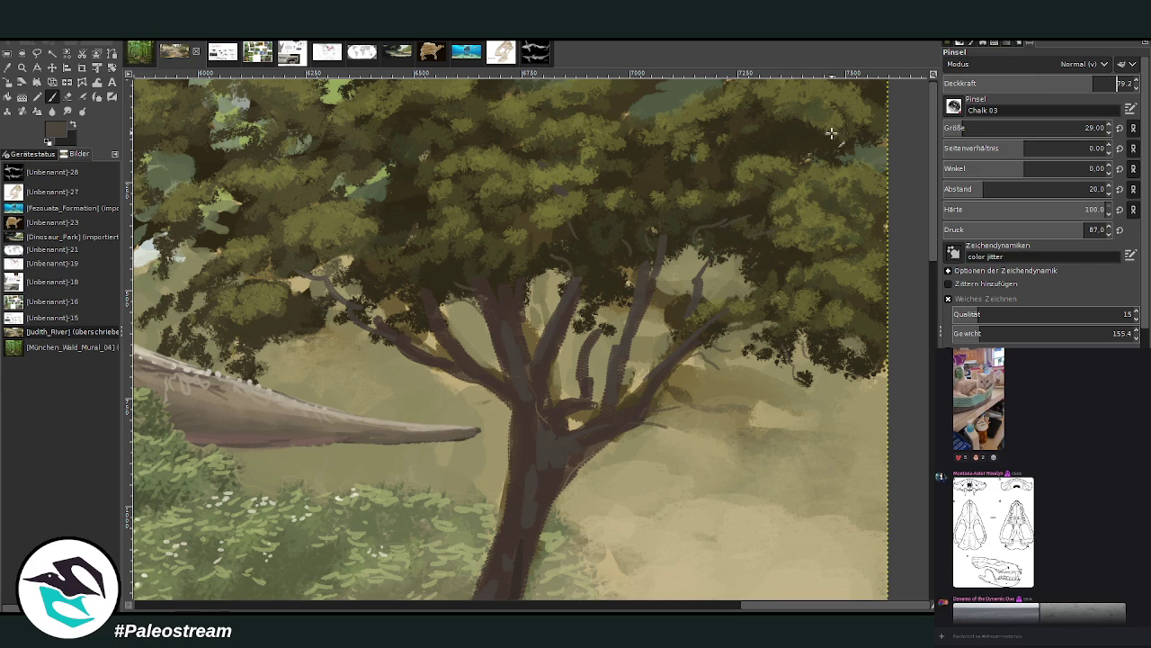
{"action": "left_click_drag", "start_coordinate": [378, 213], "coordinate": [412, 221]}
{"action": "left_click_drag", "start_coordinate": [388, 180], "coordinate": [421, 210]}
{"action": "key", "text": "ctrl+z"}
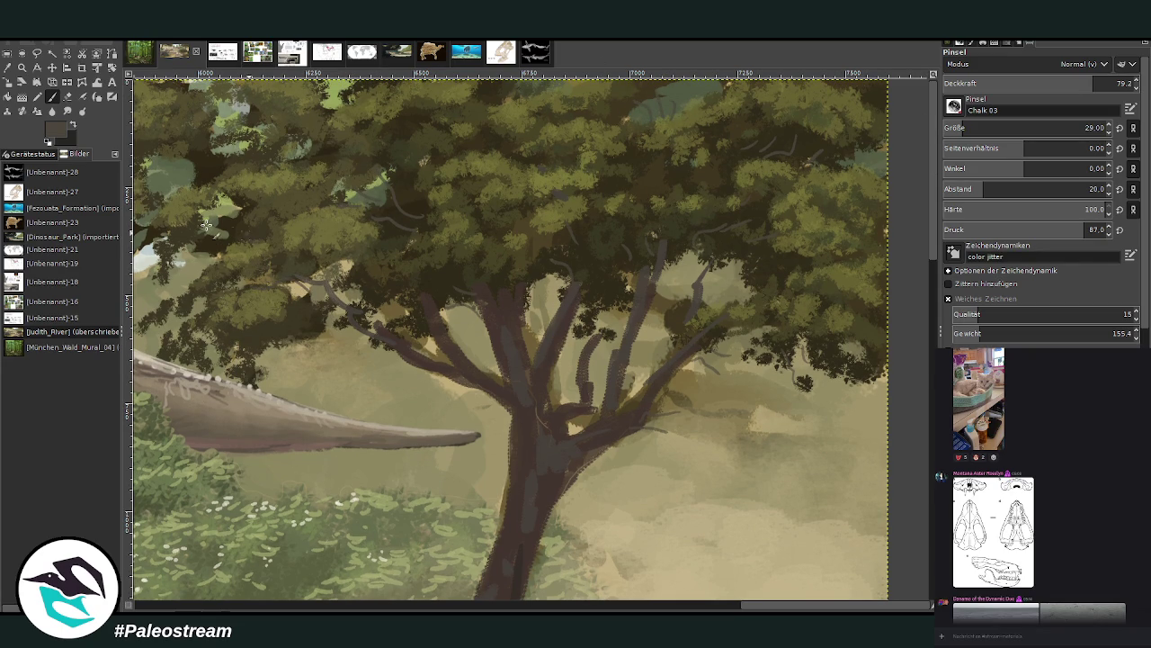
{"action": "scroll", "coordinate": [215, 230], "scroll_direction": "down", "scroll_amount": 2}
{"action": "scroll", "coordinate": [212, 226], "scroll_direction": "down", "scroll_amount": 1}
{"action": "scroll", "coordinate": [206, 225], "scroll_direction": "down", "scroll_amount": 1}
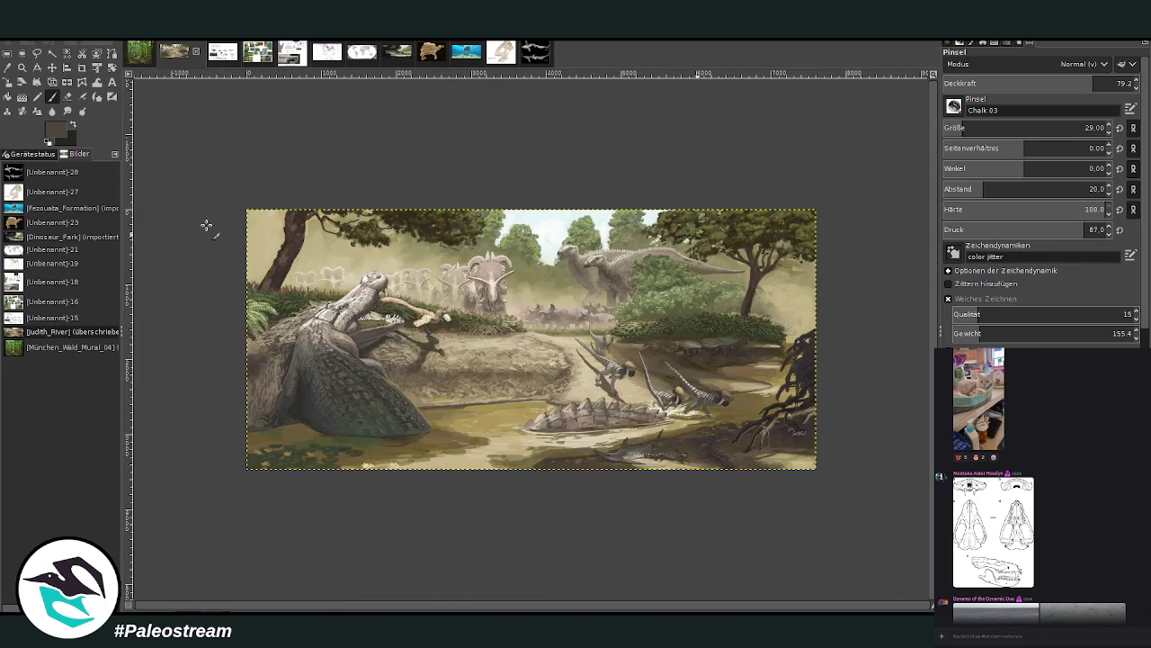
{"action": "key", "text": "z"}
{"action": "left_click_drag", "start_coordinate": [250, 196], "coordinate": [830, 484]}
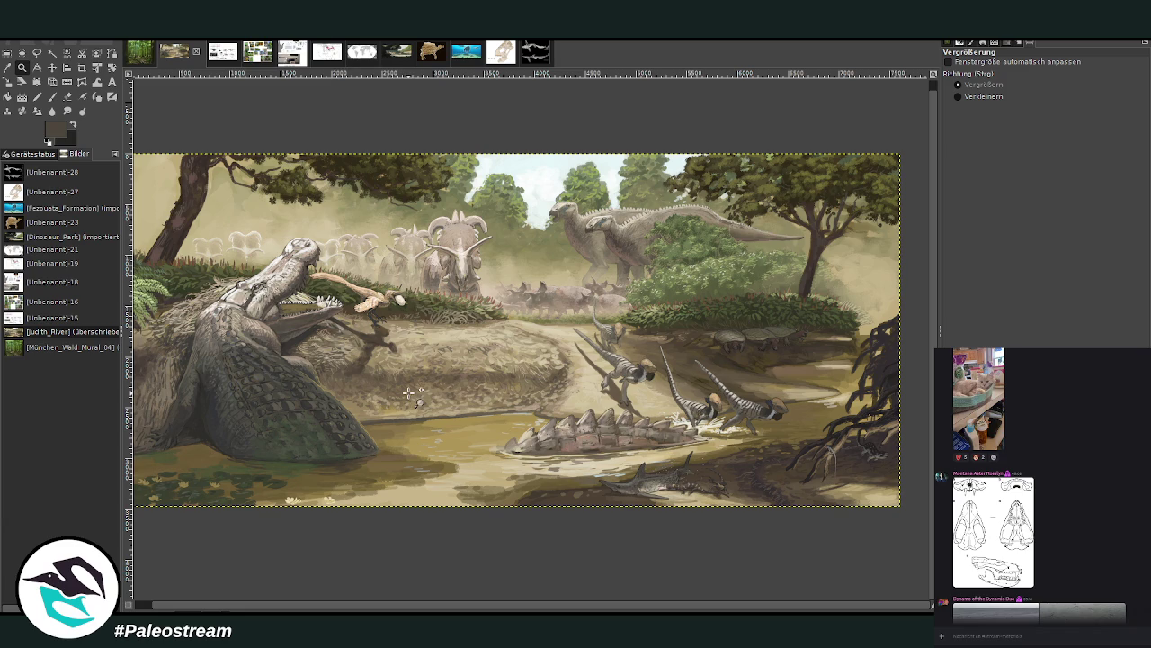
Bring up the Unbenannt-15 reference poster showing the Struthiomimus altus skeletal sheet.
{"action": "scroll", "coordinate": [481, 490], "scroll_direction": "up", "scroll_amount": 1}
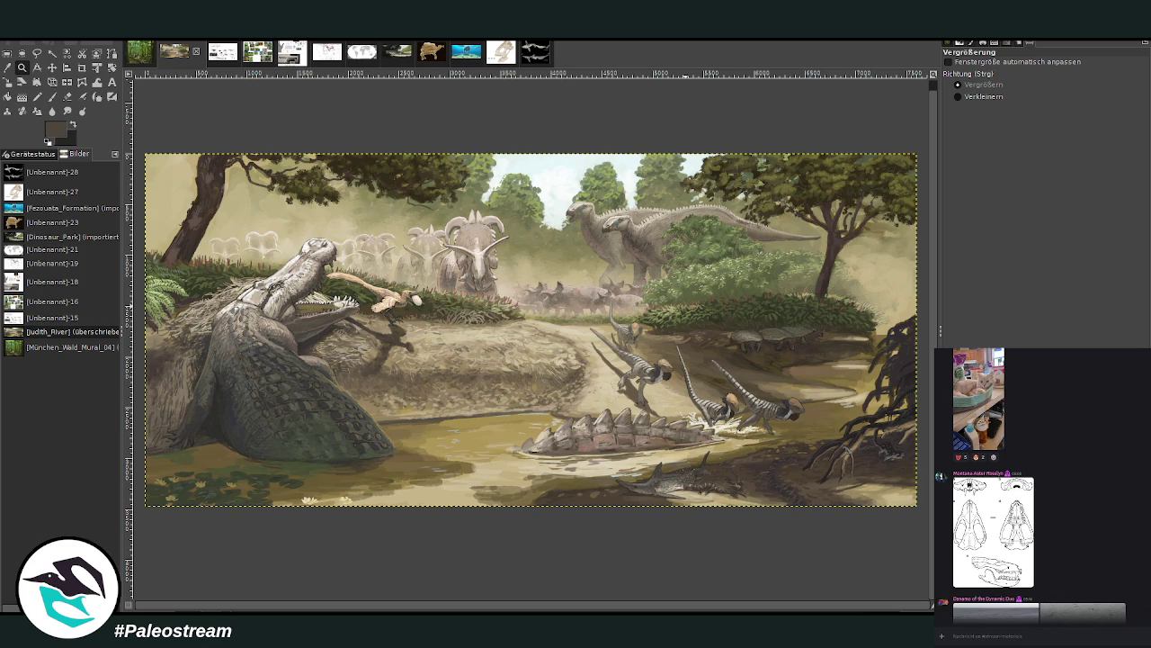
{"action": "left_click", "coordinate": [223, 56]}
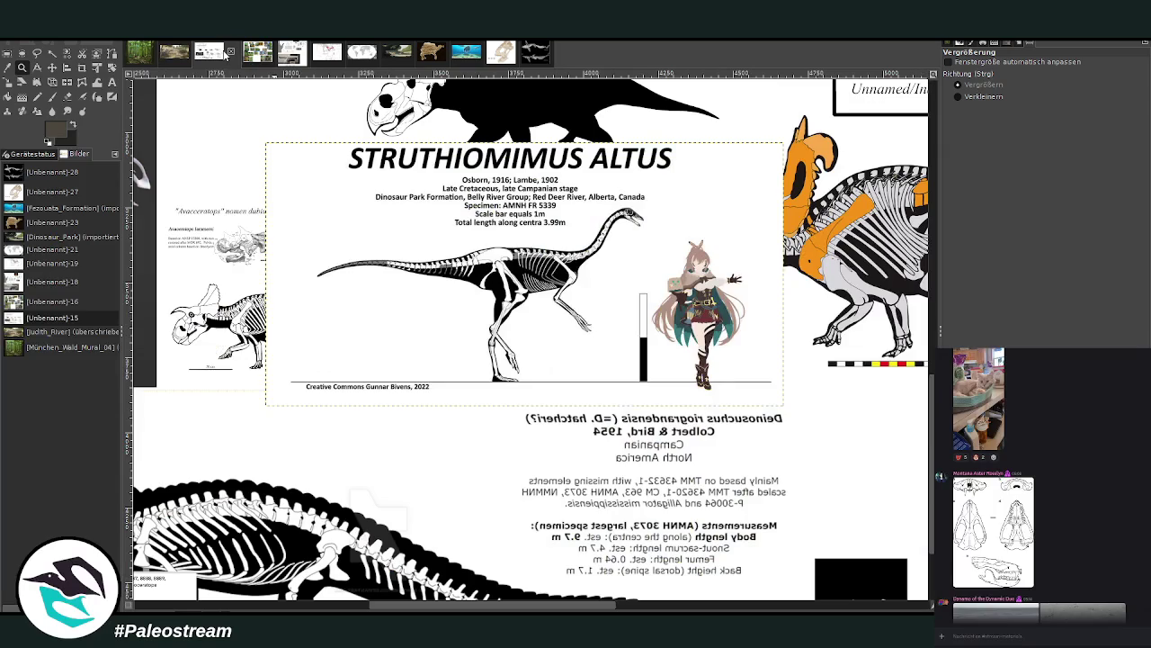
Delete the pasted Struthiomimus sheet from the poster and clear the leftover selection.
{"action": "key", "text": "Delete"}
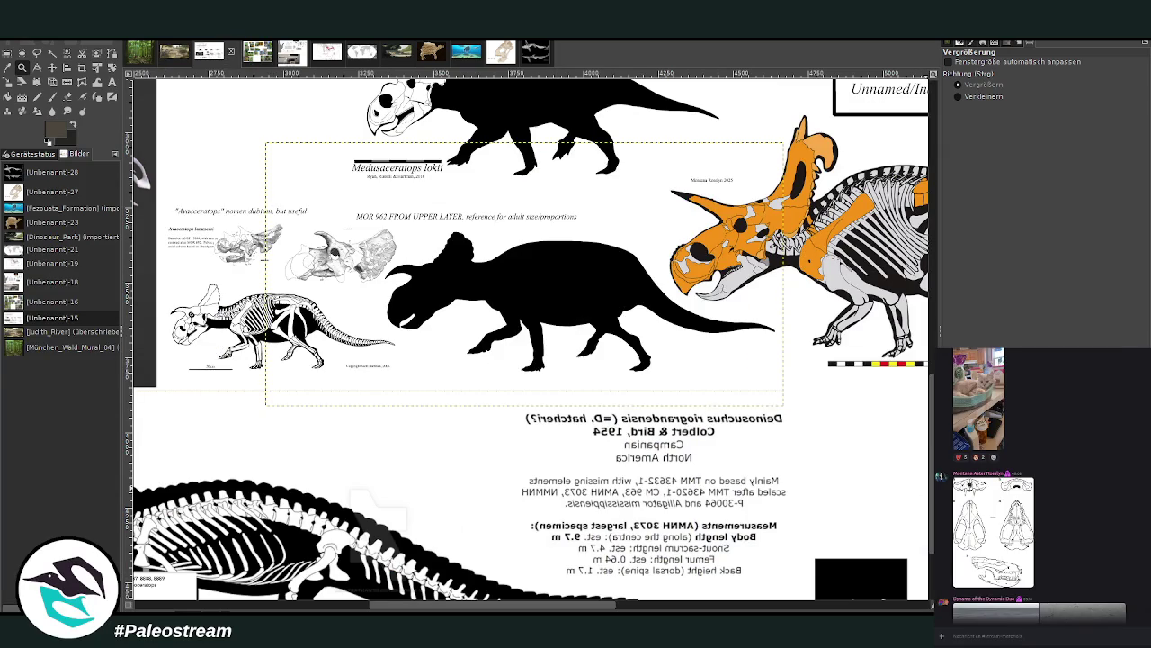
{"action": "key", "text": "ctrl+shift+a"}
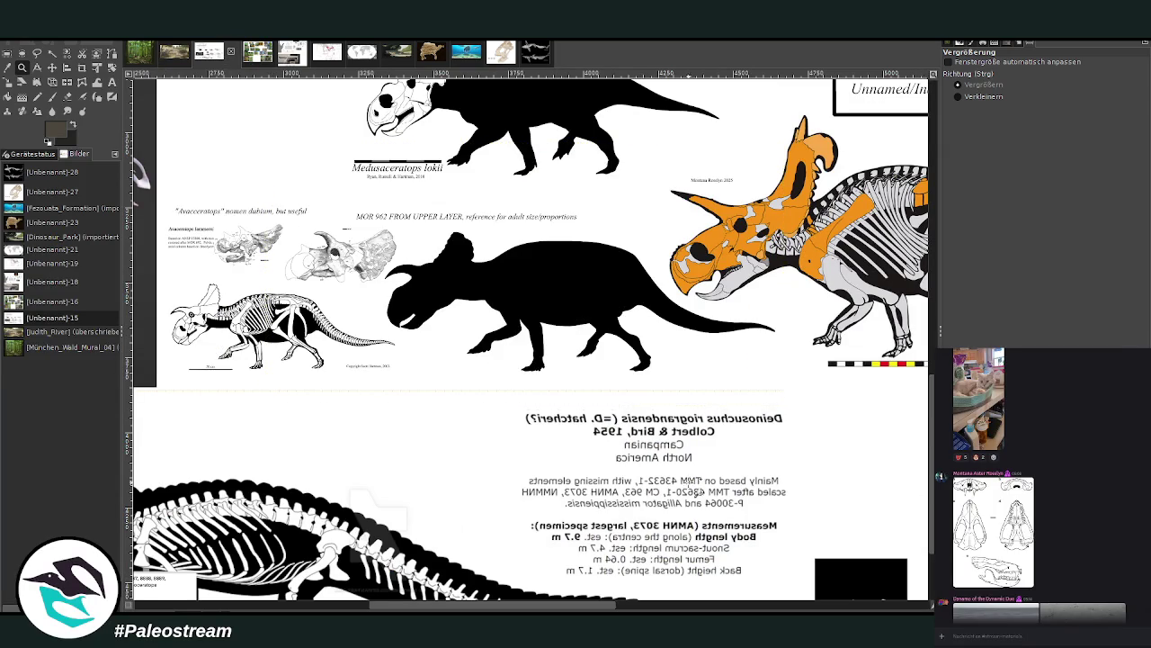
{"action": "scroll", "coordinate": [684, 486], "scroll_direction": "down", "scroll_amount": 3}
{"action": "left_click_drag", "start_coordinate": [394, 609], "coordinate": [184, 606]}
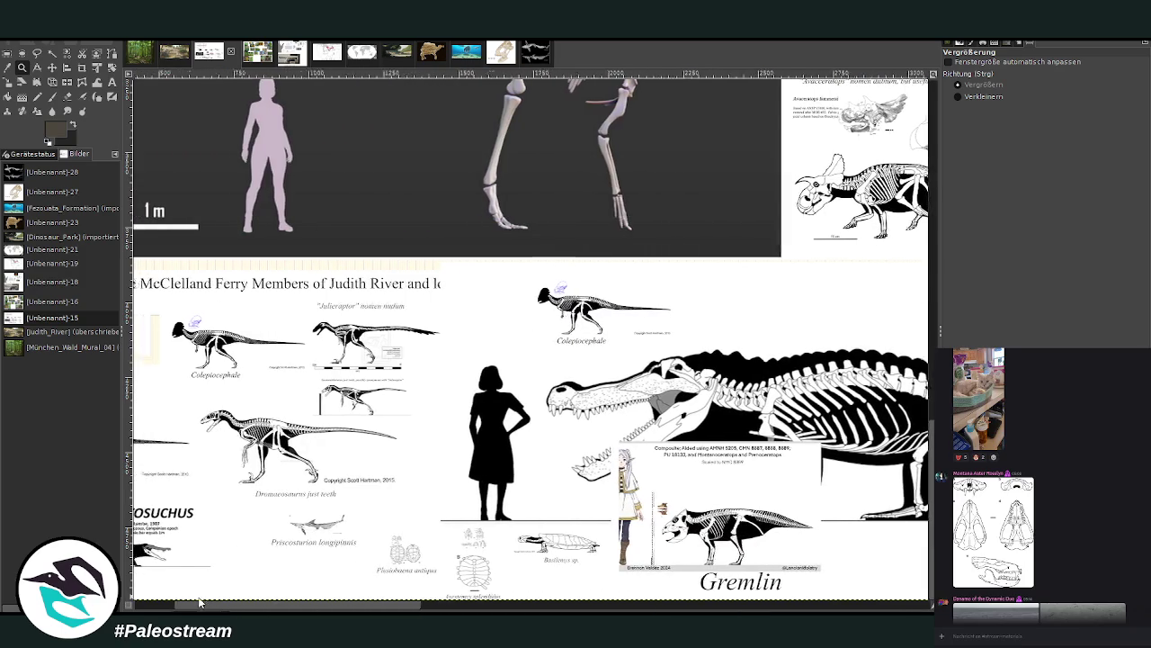
Inspect the Saurornitholestes and 'Julieraptor' figures up close, then return to the Judith River painting.
{"action": "left_click_drag", "start_coordinate": [364, 347], "coordinate": [524, 454]}
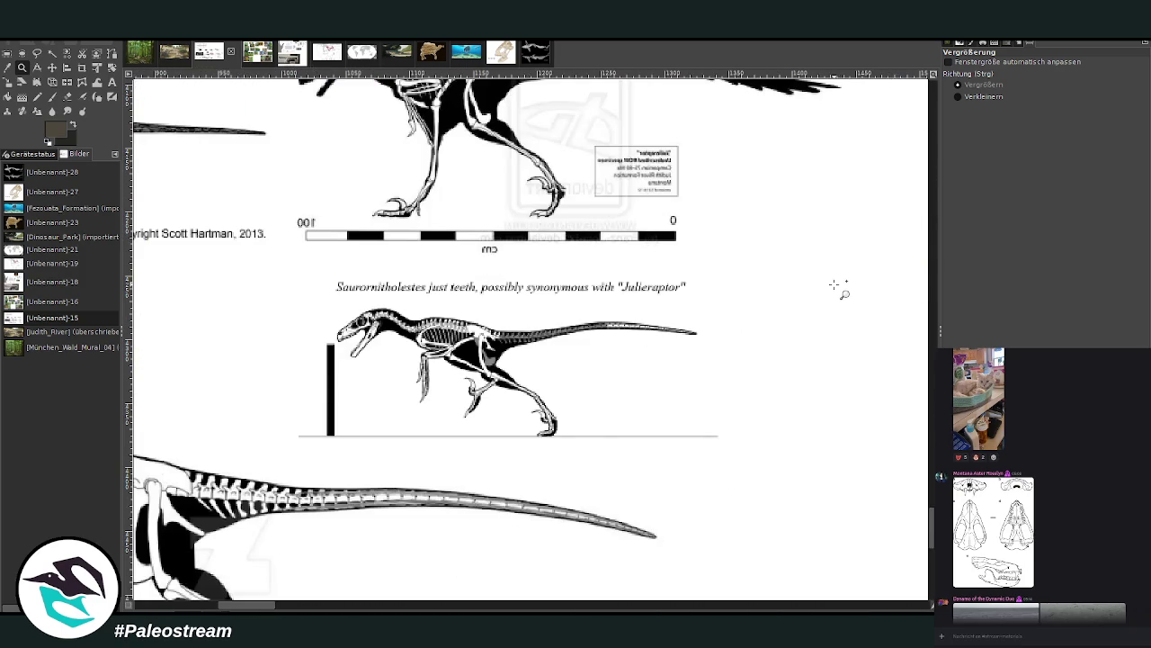
{"action": "left_click", "coordinate": [959, 97]}
{"action": "left_click", "coordinate": [457, 317]}
{"action": "left_click", "coordinate": [457, 316]}
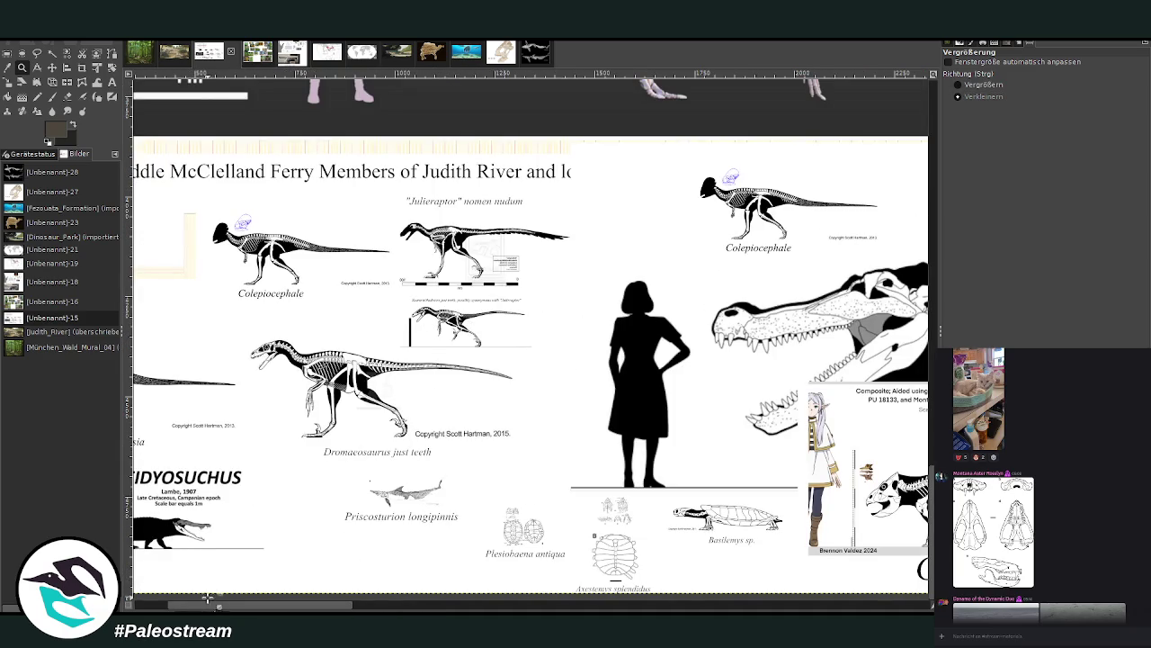
{"action": "mouse_move", "coordinate": [222, 605]}
{"action": "left_mouse_down"}
{"action": "mouse_move", "coordinate": [190, 605]}
{"action": "mouse_move", "coordinate": [742, 605]}
{"action": "left_mouse_up"}
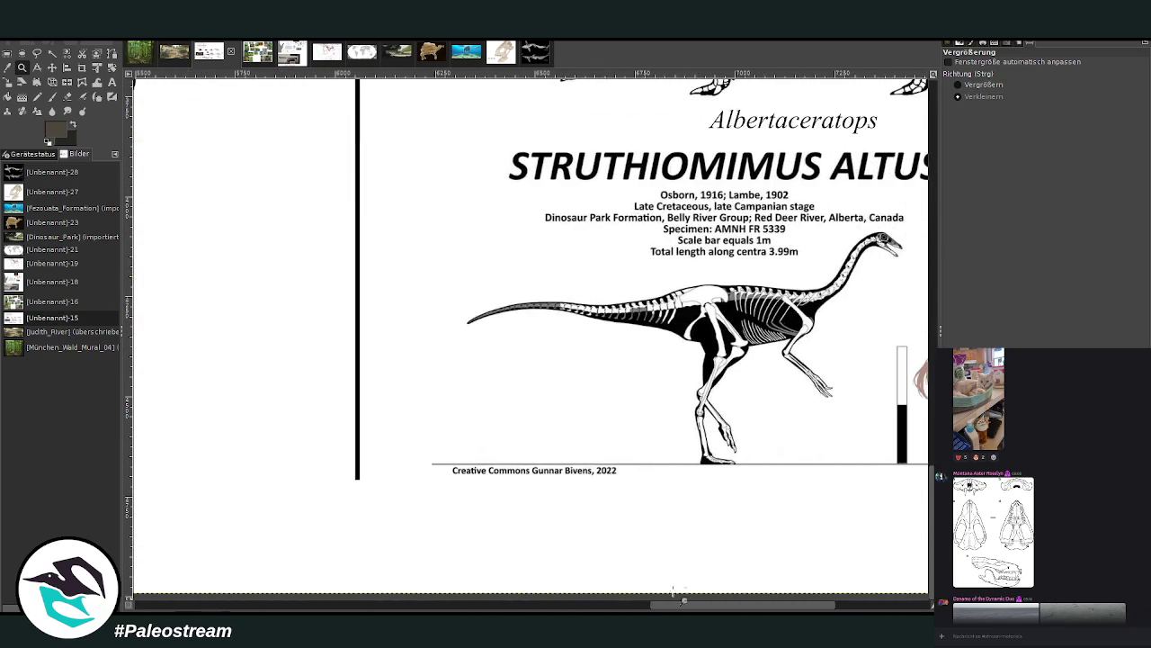
{"action": "scroll", "coordinate": [531, 536], "scroll_direction": "up", "scroll_amount": 3}
{"action": "scroll", "coordinate": [531, 536], "scroll_direction": "up", "scroll_amount": 6}
{"action": "scroll", "coordinate": [513, 439], "scroll_direction": "down", "scroll_amount": 3}
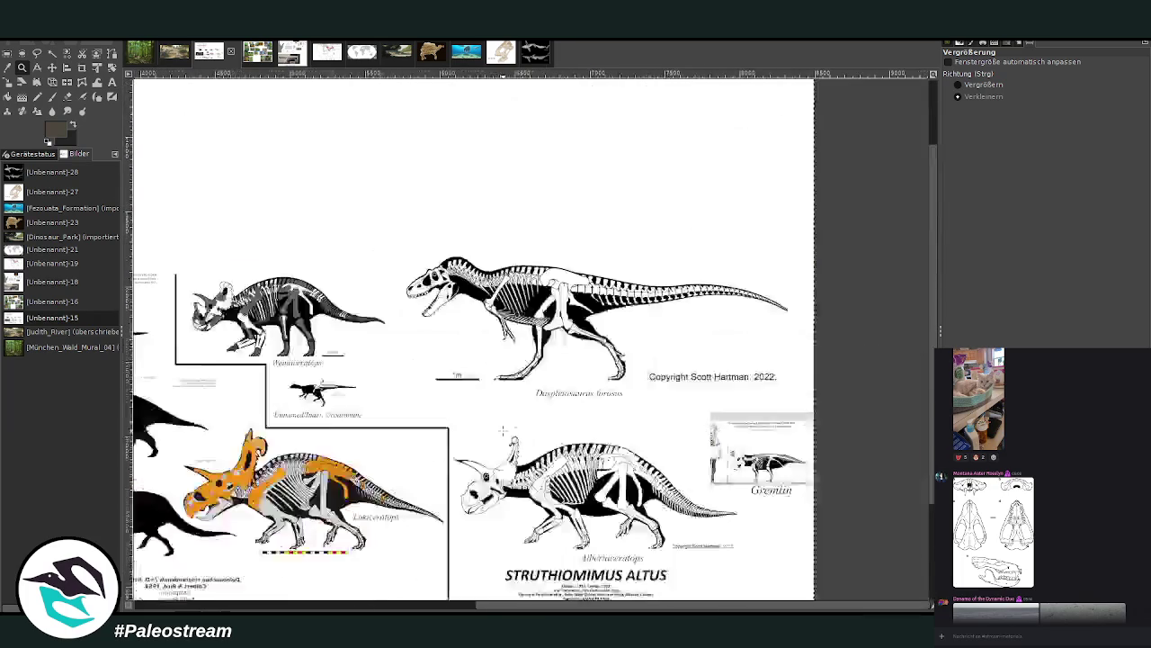
{"action": "scroll", "coordinate": [513, 439], "scroll_direction": "down", "scroll_amount": 1}
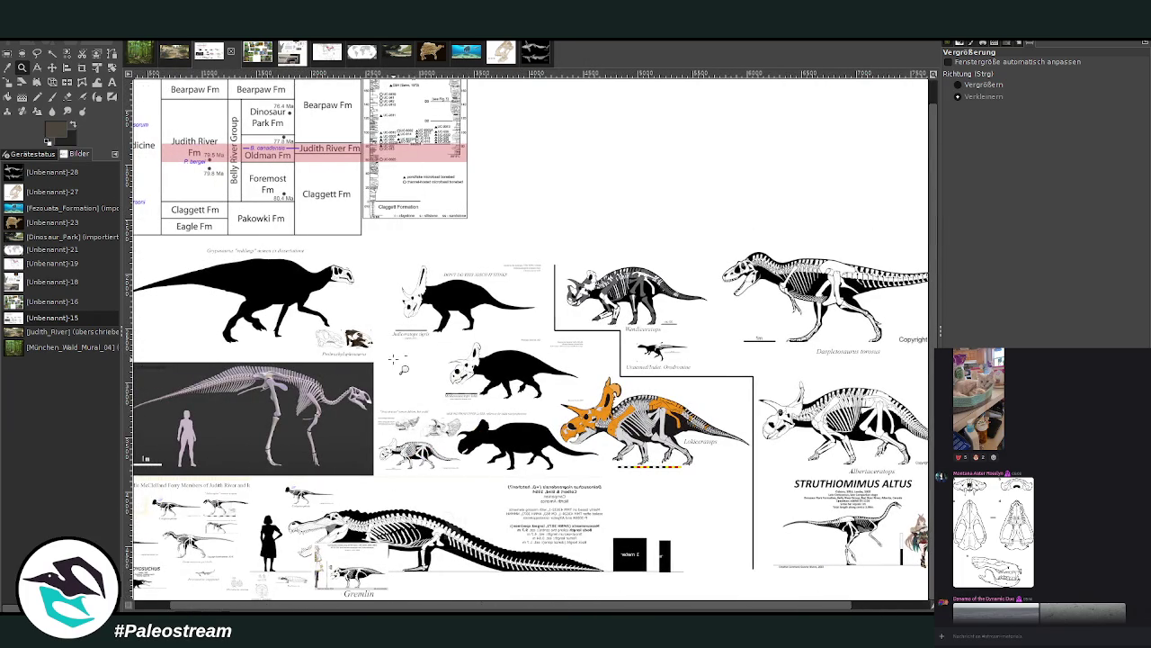
{"action": "left_click", "coordinate": [177, 57]}
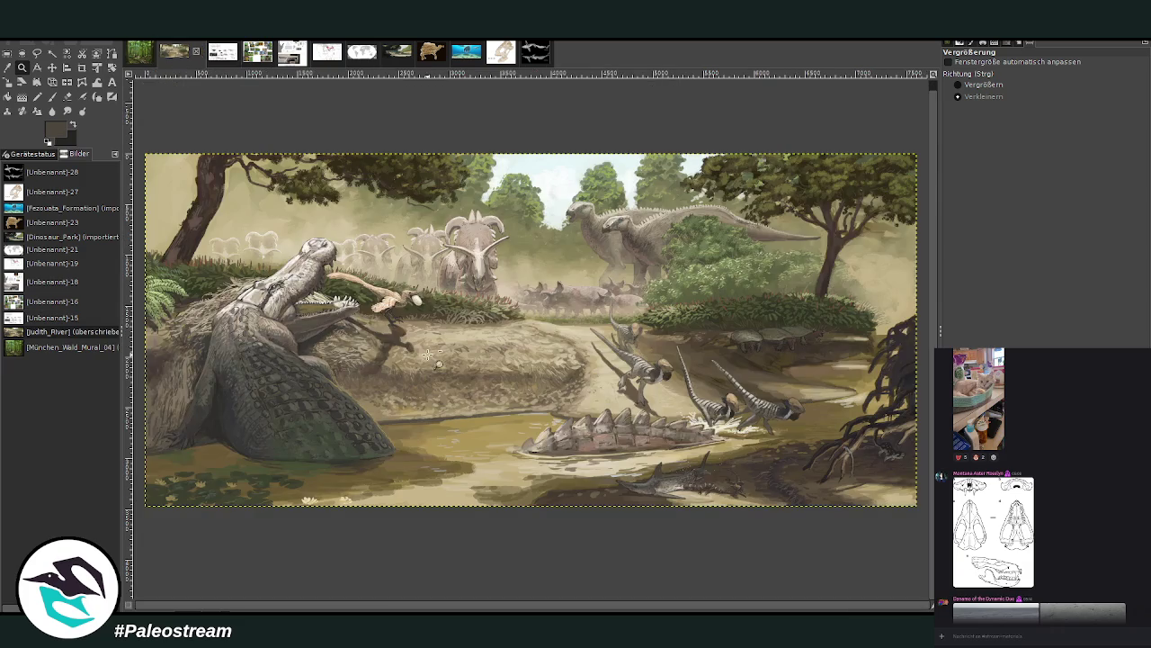
{"action": "left_click", "coordinate": [961, 85]}
{"action": "left_click_drag", "start_coordinate": [733, 212], "coordinate": [847, 335]}
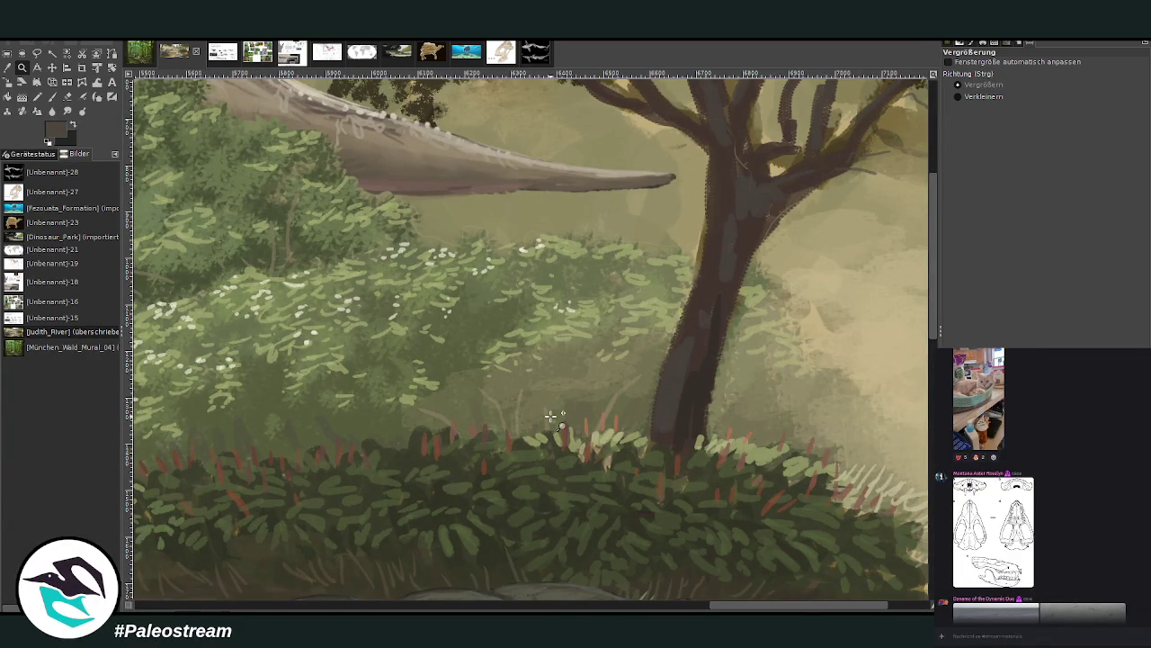
{"action": "left_click", "coordinate": [959, 96]}
{"action": "left_click", "coordinate": [801, 281]}
{"action": "left_click", "coordinate": [800, 280]}
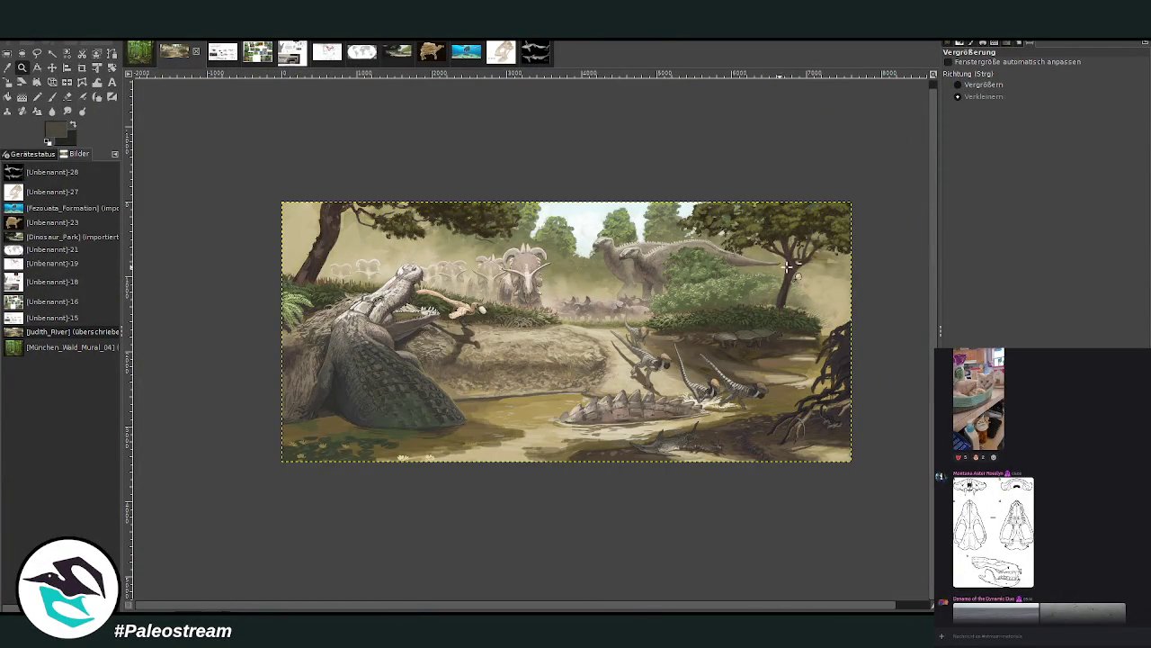
{"action": "left_click", "coordinate": [978, 84]}
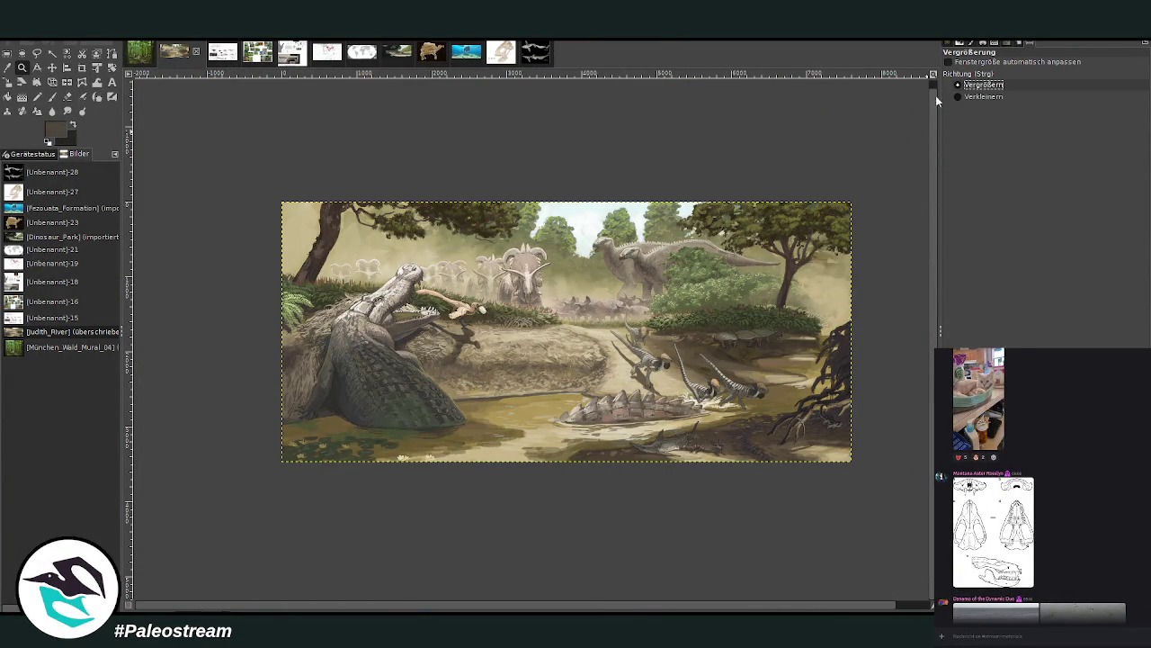
{"action": "left_click_drag", "start_coordinate": [280, 165], "coordinate": [864, 457]}
{"action": "scroll", "coordinate": [864, 457], "scroll_direction": "down", "scroll_amount": 1}
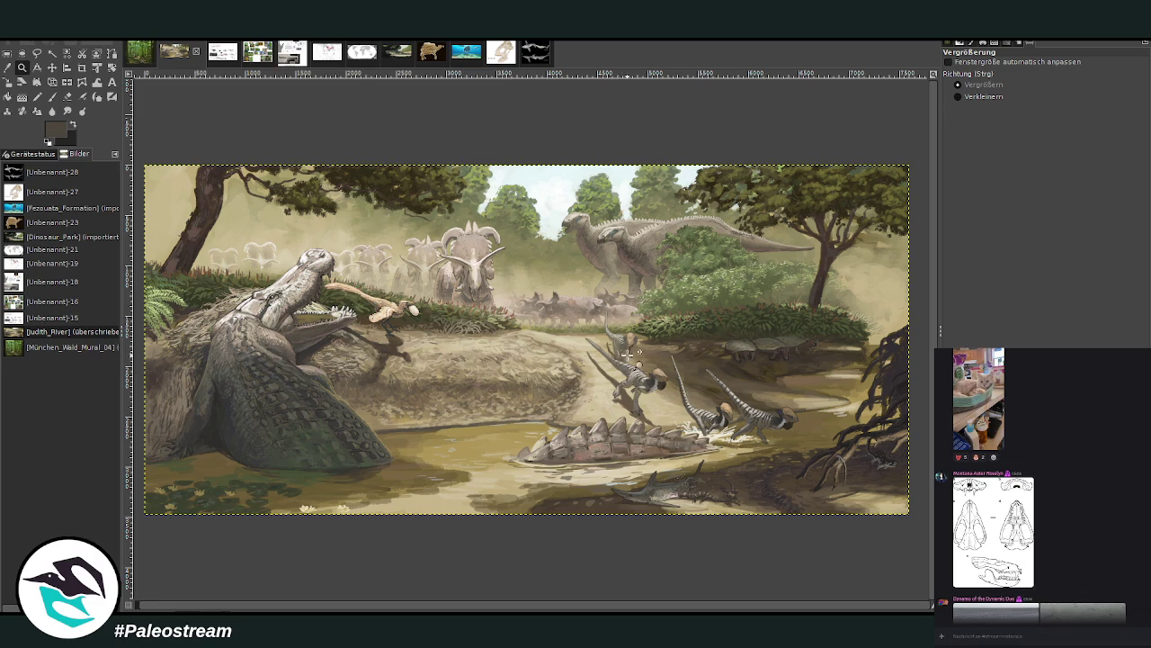
{"action": "left_click_drag", "start_coordinate": [144, 161], "coordinate": [921, 520]}
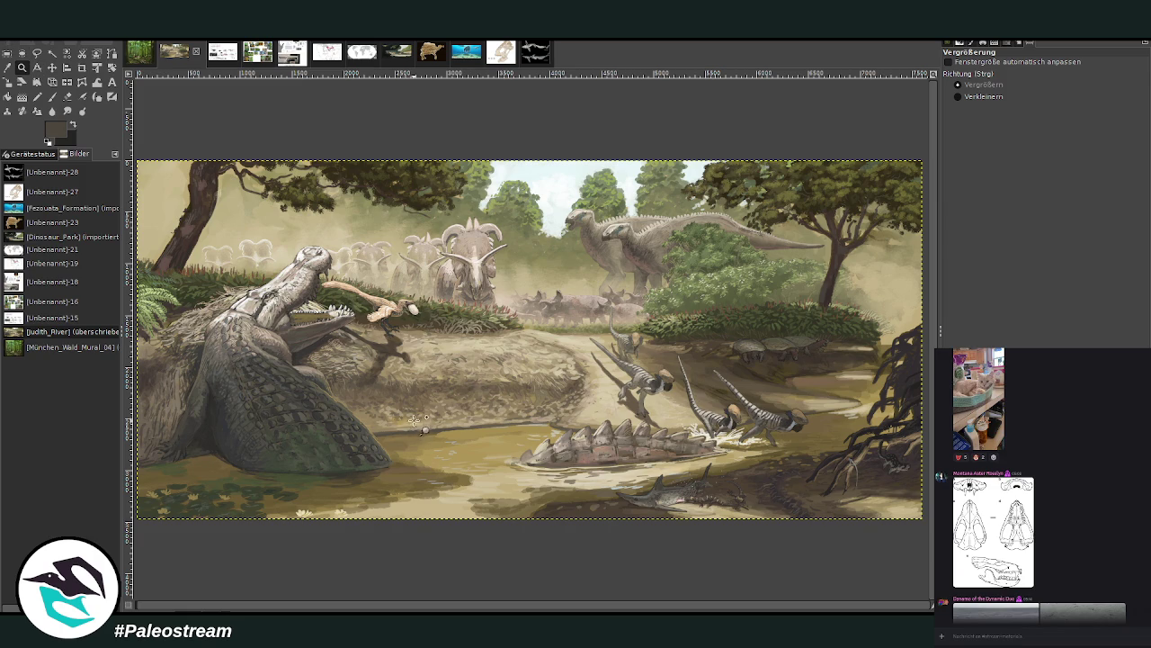
{"action": "left_click", "coordinate": [553, 448]}
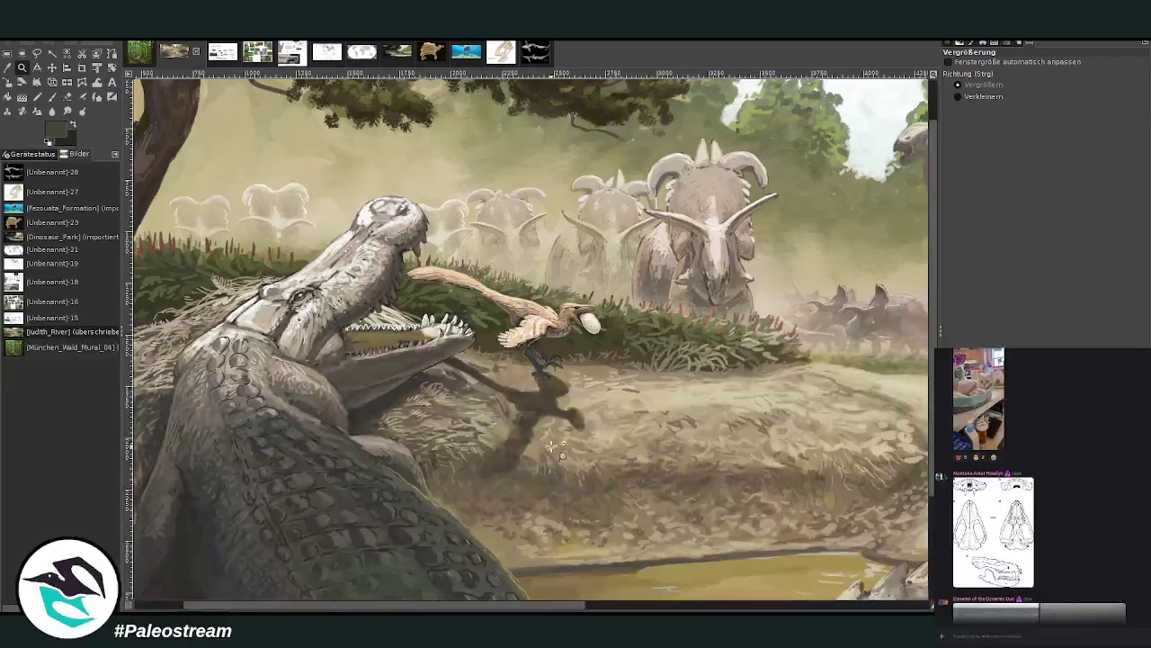
{"action": "left_click", "coordinate": [959, 97]}
{"action": "left_click", "coordinate": [850, 155]}
{"action": "left_click", "coordinate": [872, 163]}
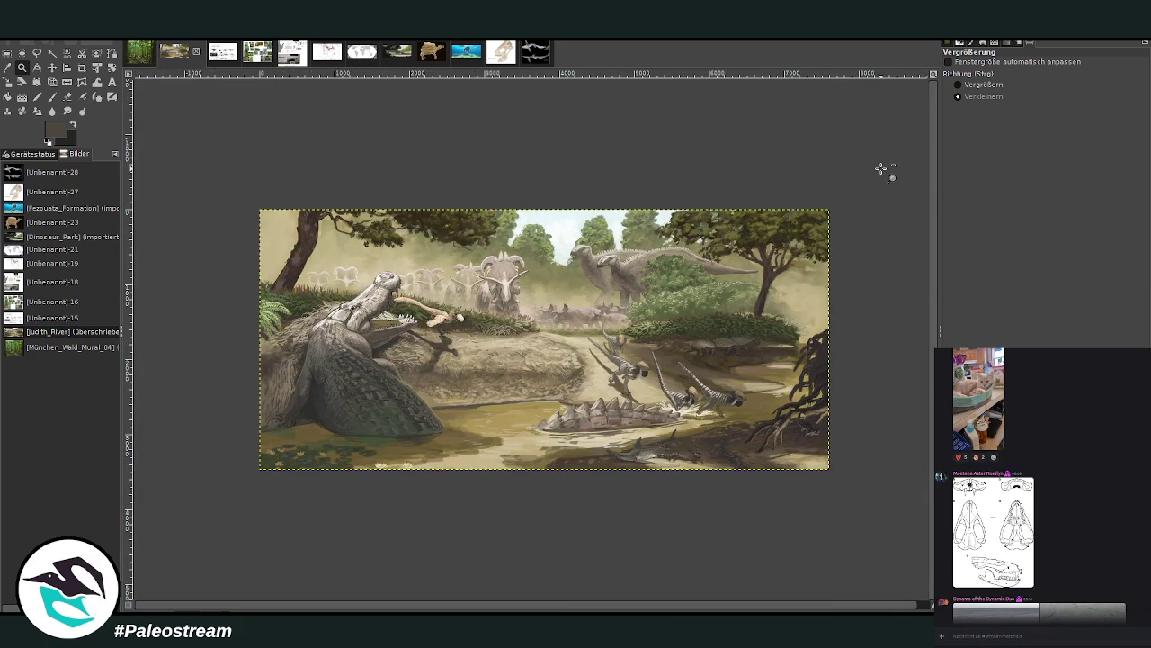
{"action": "left_click", "coordinate": [959, 85]}
{"action": "left_click_drag", "start_coordinate": [240, 198], "coordinate": [844, 479]}
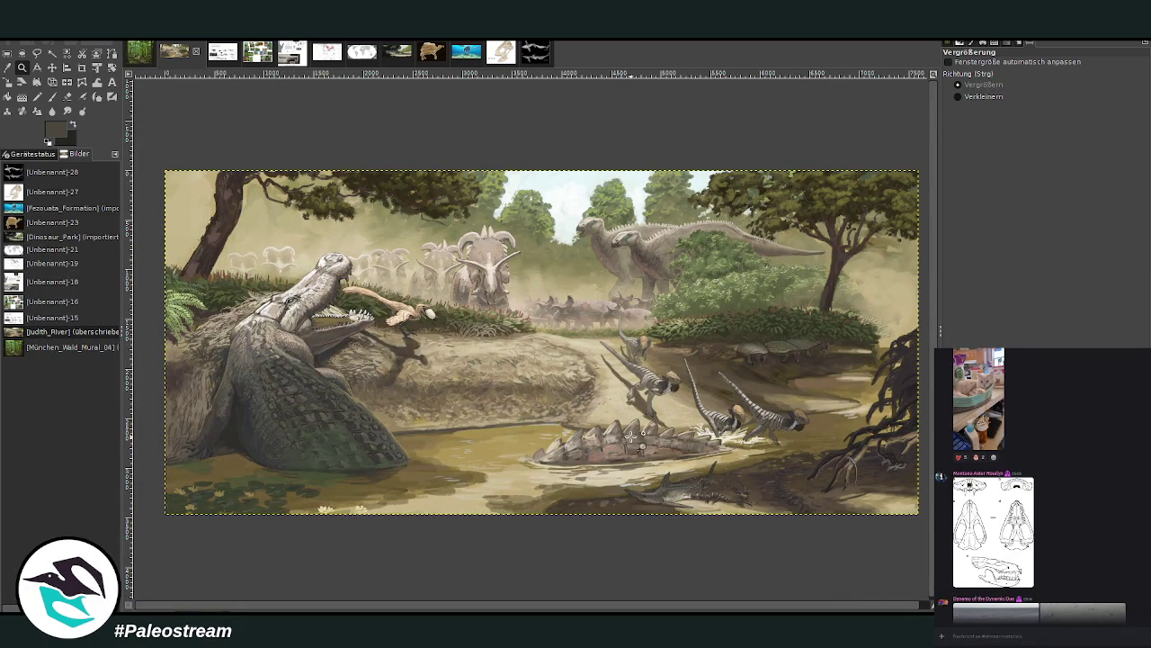
{"action": "left_click", "coordinate": [302, 307]}
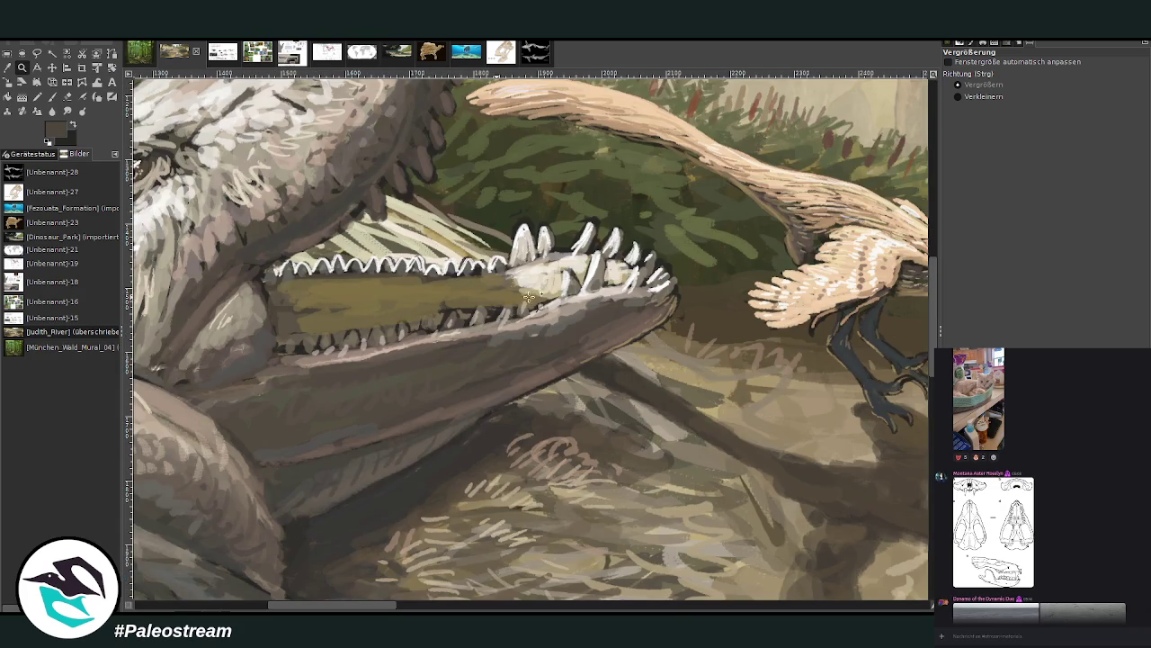
{"action": "left_click", "coordinate": [989, 97]}
{"action": "left_click", "coordinate": [429, 389]}
{"action": "left_click", "coordinate": [429, 388]}
{"action": "left_click", "coordinate": [429, 389]}
{"action": "left_click", "coordinate": [429, 389]}
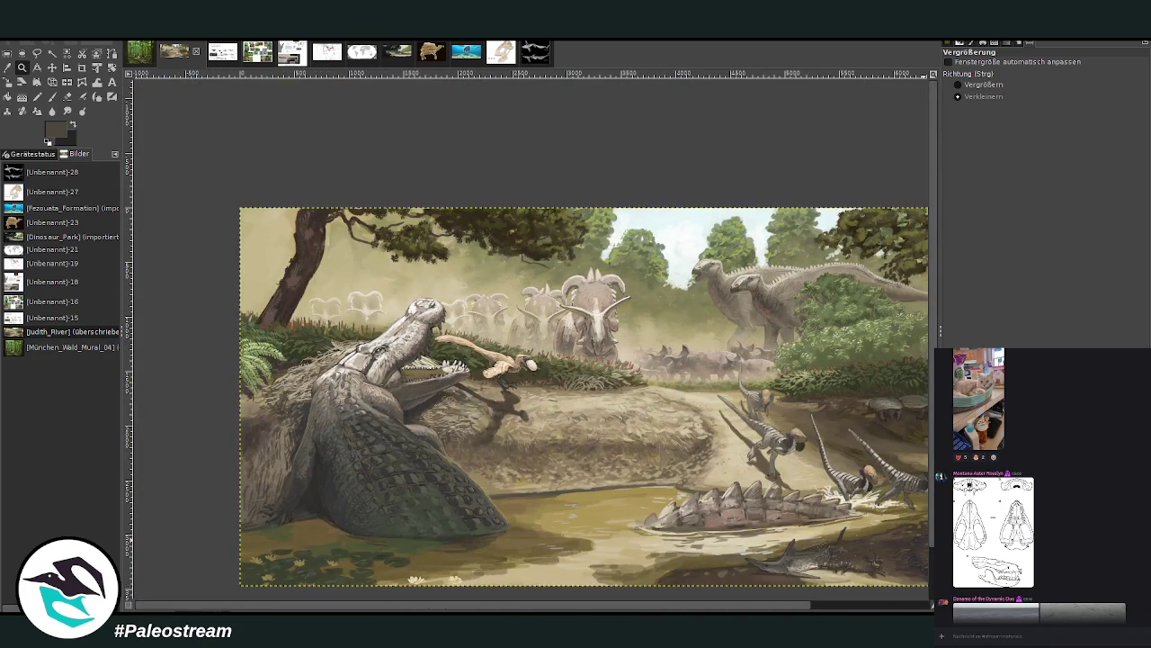
{"action": "scroll", "coordinate": [738, 476], "scroll_direction": "right", "scroll_amount": 3}
{"action": "scroll", "coordinate": [719, 473], "scroll_direction": "down", "scroll_amount": 2}
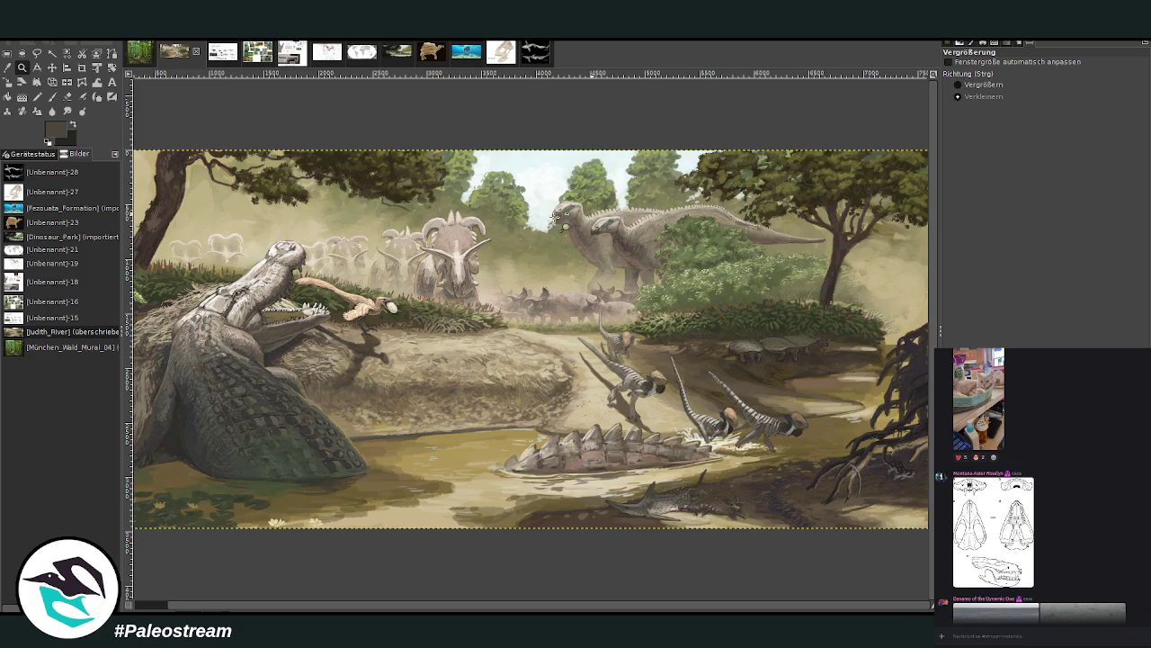
{"action": "left_click", "coordinate": [456, 241]}
{"action": "left_click", "coordinate": [967, 84]}
{"action": "left_click_drag", "start_coordinate": [186, 166], "coordinate": [779, 450]}
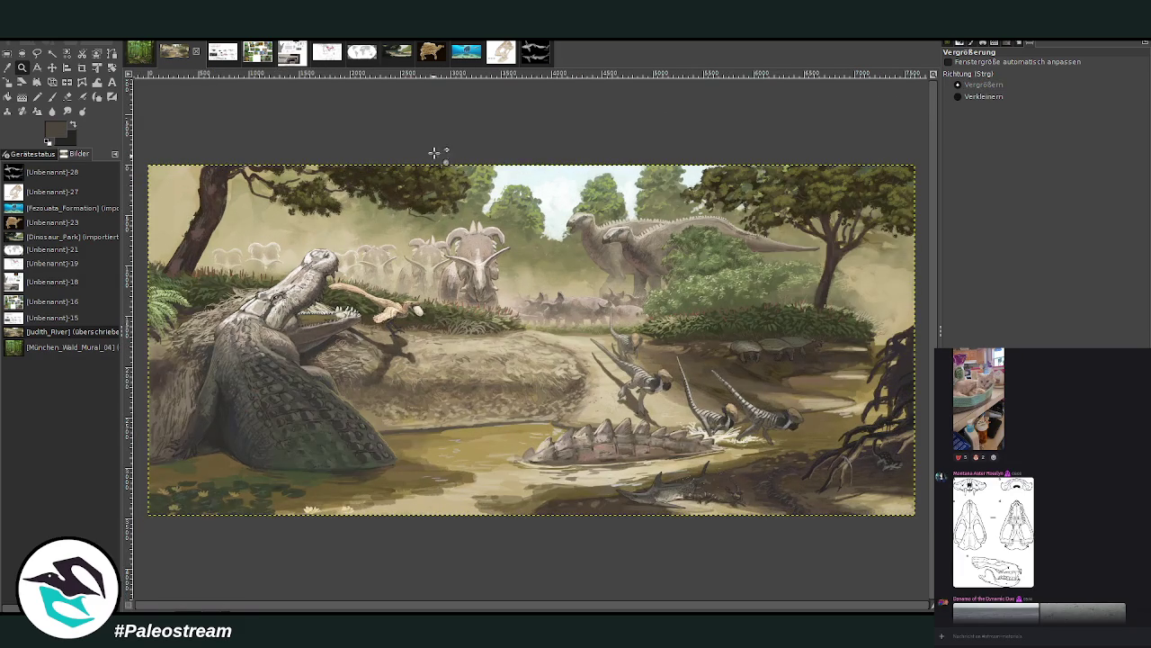
{"action": "left_click", "coordinate": [396, 52]}
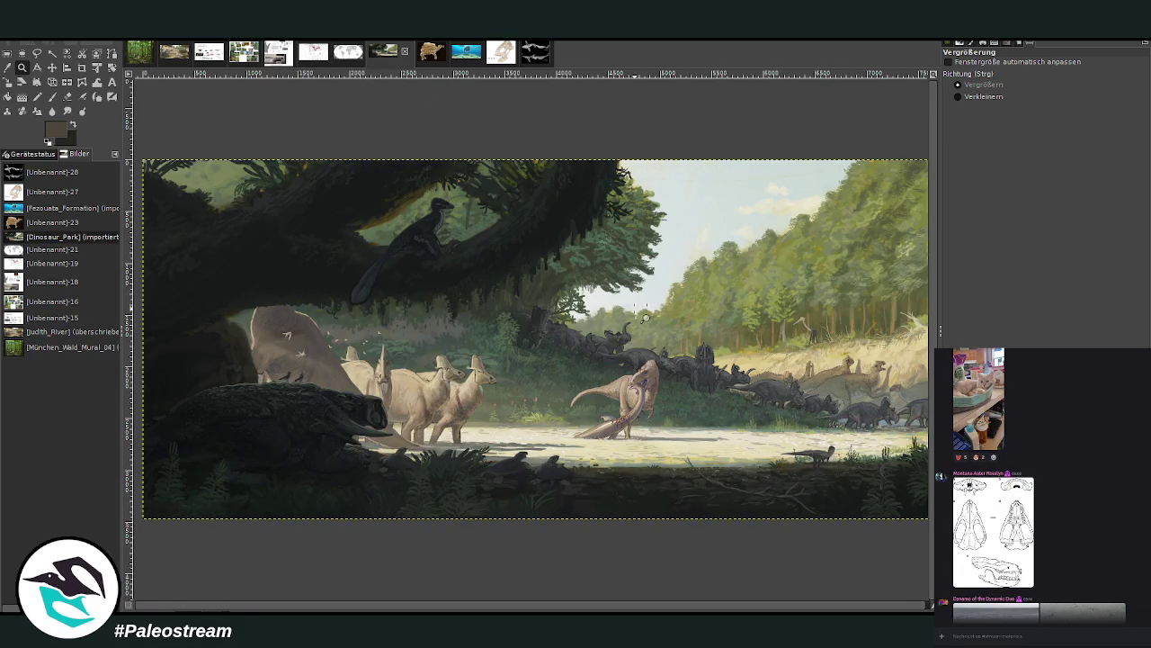
Flip between the Judith River and Dinosaur_Park forest paintings, ending on Judith River.
{"action": "scroll", "coordinate": [721, 599], "scroll_direction": "right", "scroll_amount": 1}
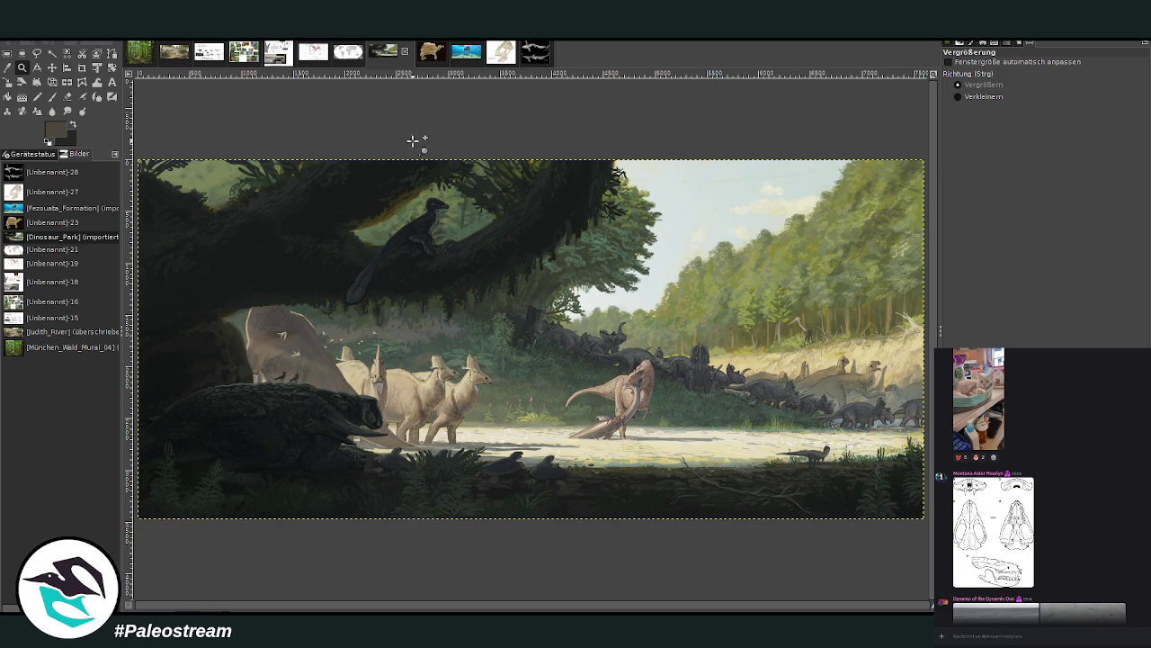
{"action": "left_click", "coordinate": [167, 60]}
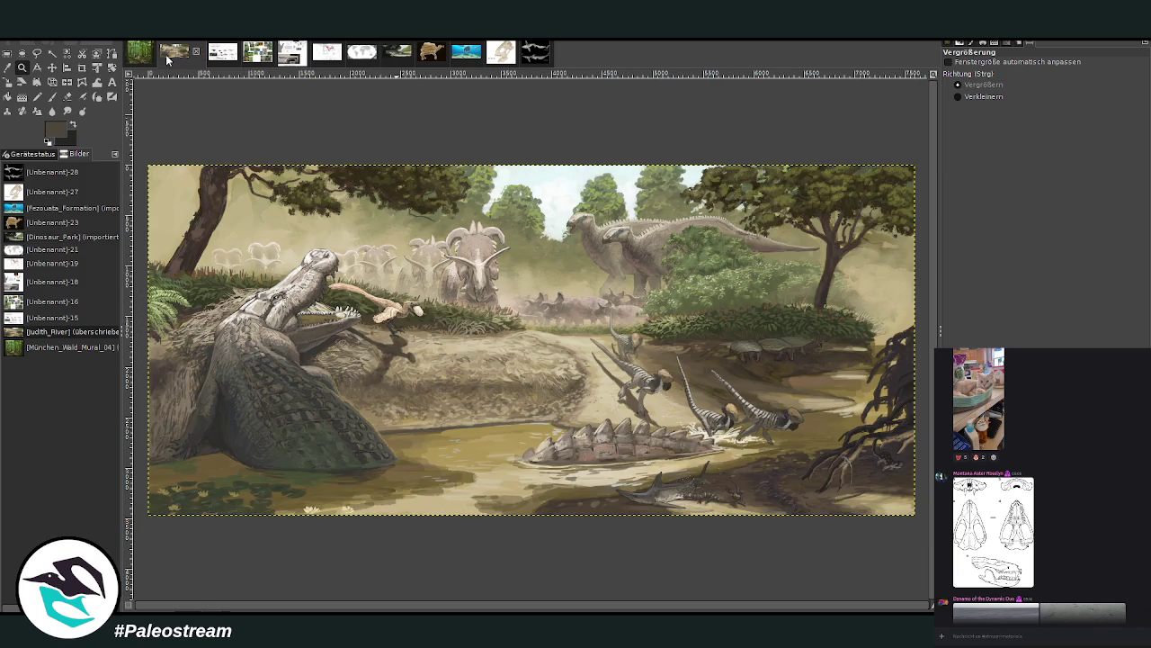
{"action": "left_click", "coordinate": [393, 58]}
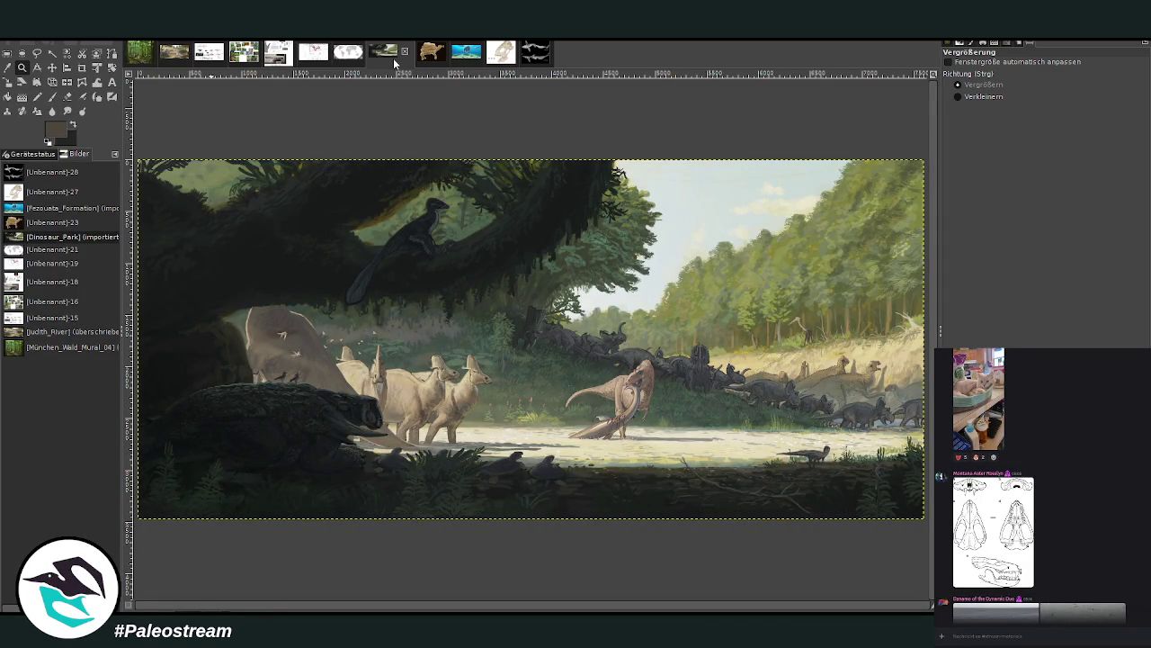
{"action": "left_click", "coordinate": [172, 55]}
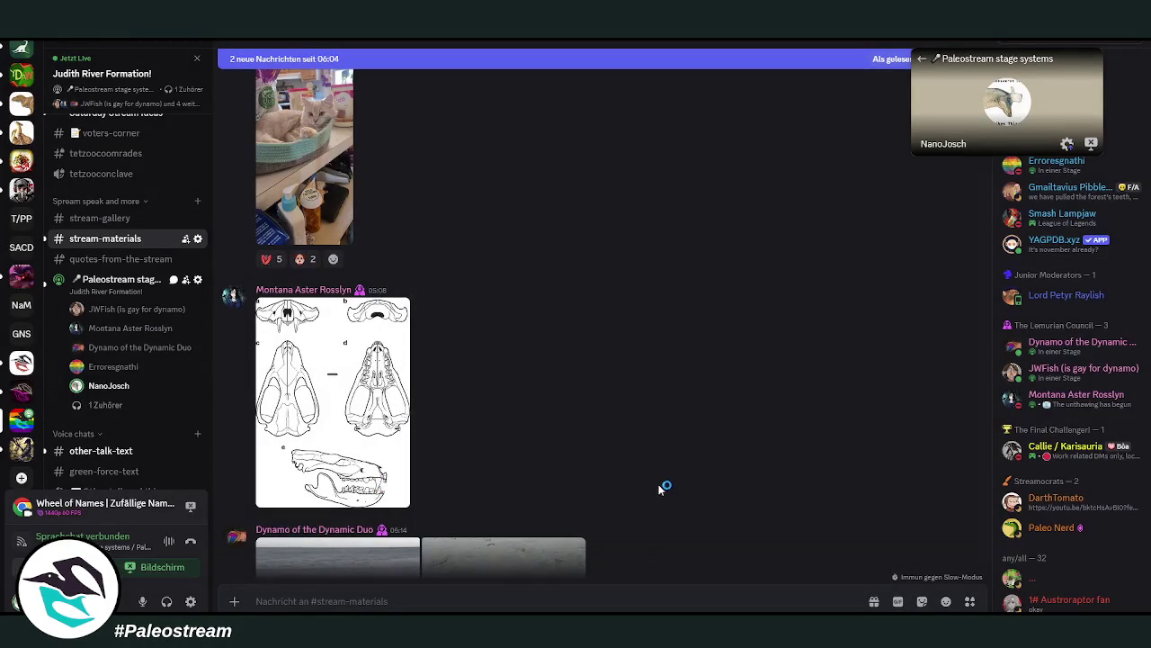
Bring up the Wheel of Names page listing the fossil formations.
{"action": "key", "text": "alt+Tab"}
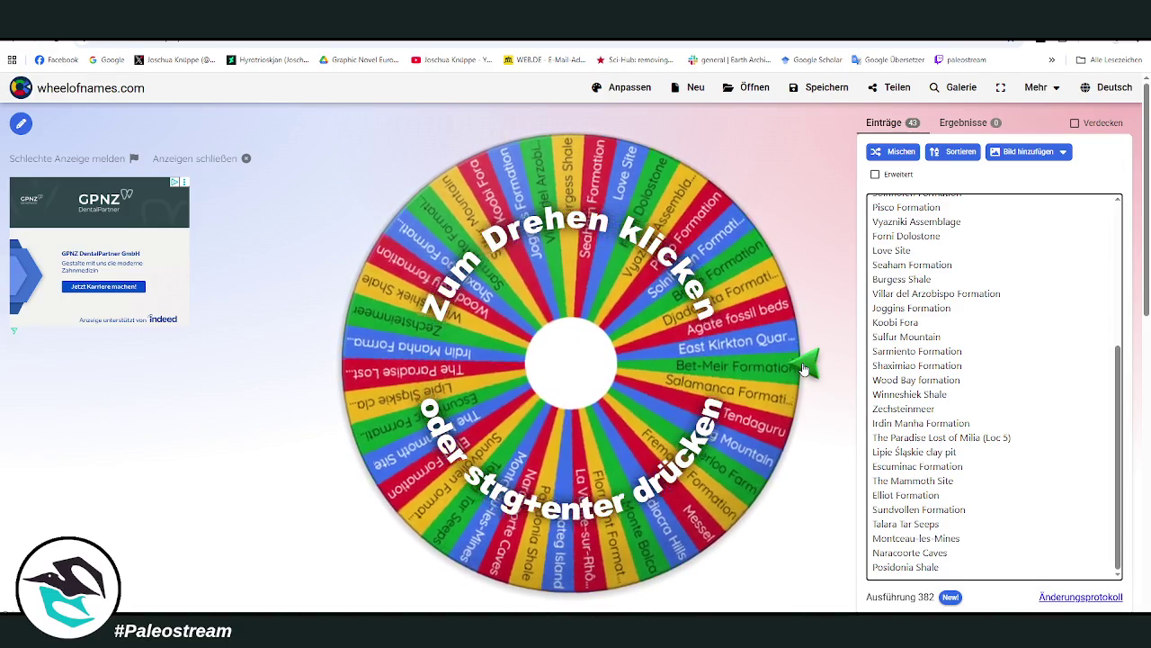
Spin the wheel of fossil formations so it lands on Solnhofen Formation.
{"action": "left_click", "coordinate": [805, 369]}
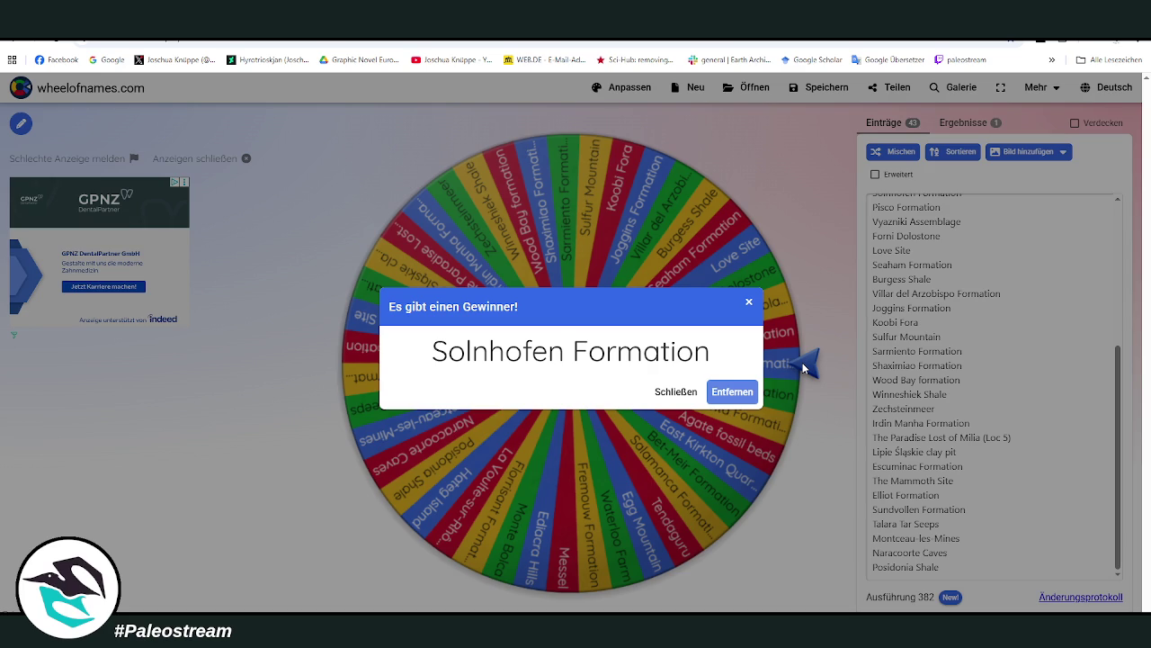
{"action": "key", "text": "alt+Tab"}
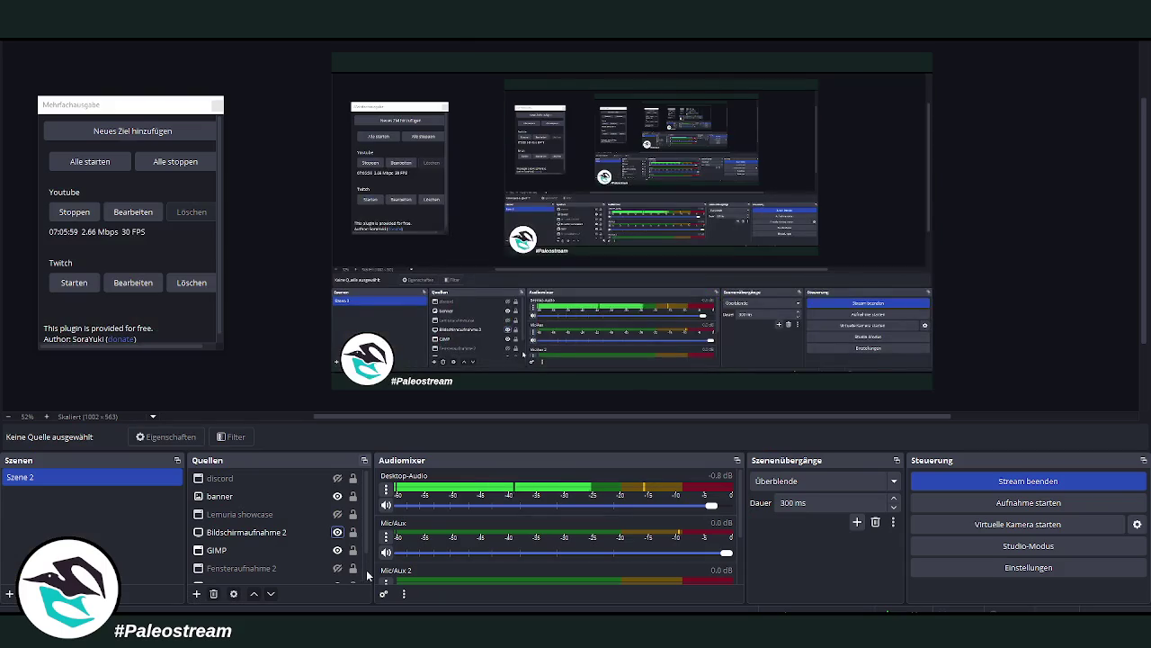
In OBS Sources, show the discord source and hide the Bildschirmaufnahme 2 capture.
{"action": "left_click", "coordinate": [338, 478]}
{"action": "left_click", "coordinate": [340, 497]}
{"action": "left_click", "coordinate": [340, 517]}
{"action": "left_click", "coordinate": [340, 536]}
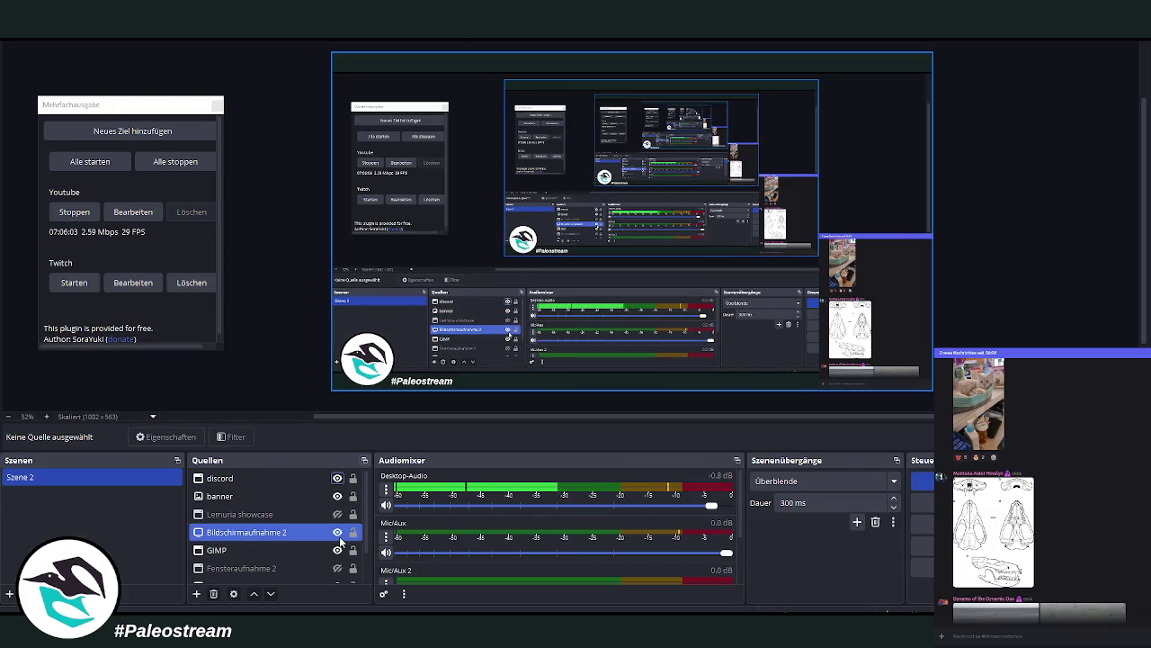
{"action": "left_click", "coordinate": [337, 532]}
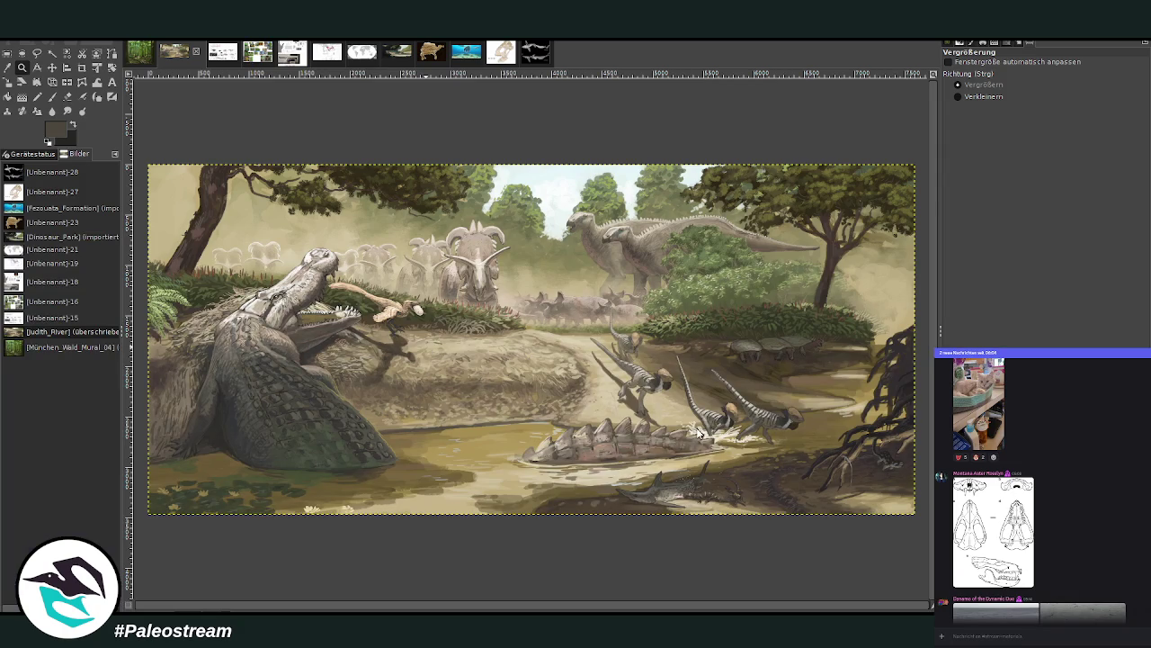
Paste the wheel screenshot as a new image, crop it to the wheel and winner box, and zoom in.
{"action": "key", "text": "ctrl+shift+v"}
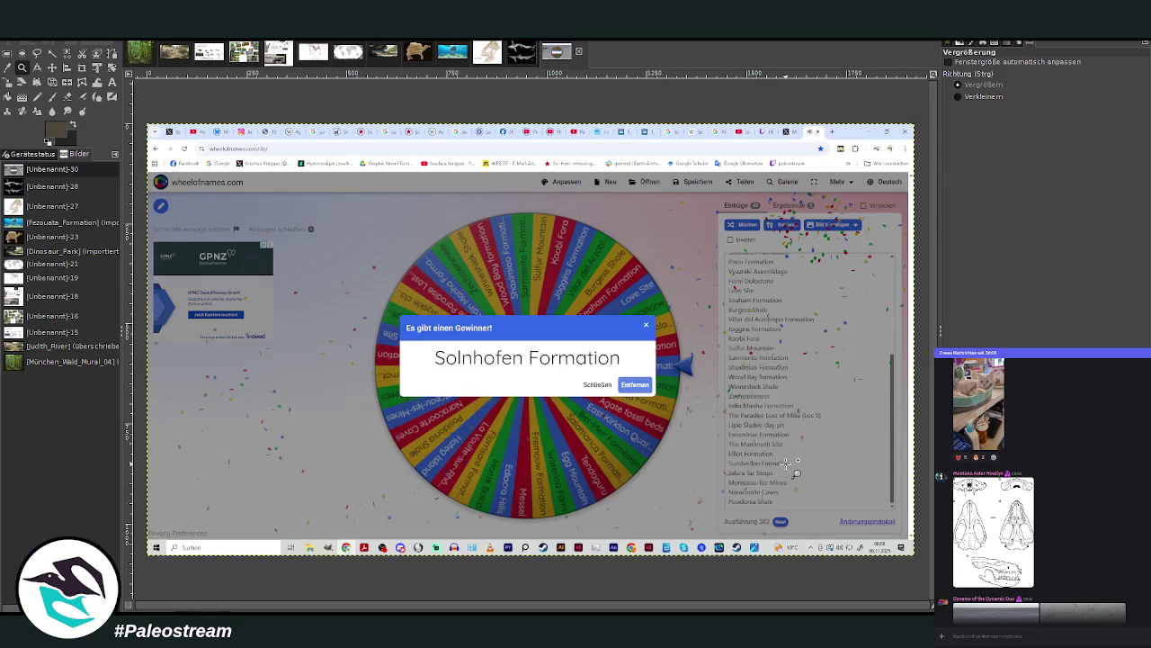
{"action": "left_click", "coordinate": [82, 67]}
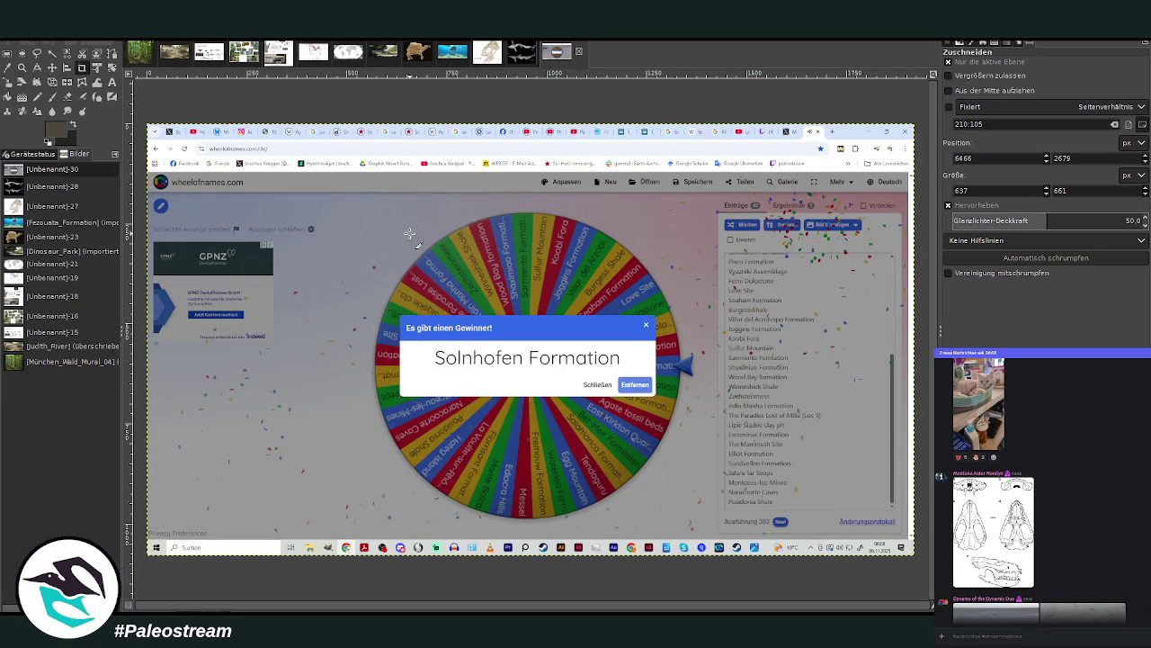
{"action": "mouse_move", "coordinate": [361, 205]}
{"action": "left_mouse_down"}
{"action": "mouse_move", "coordinate": [653, 538]}
{"action": "mouse_move", "coordinate": [658, 491]}
{"action": "left_mouse_up"}
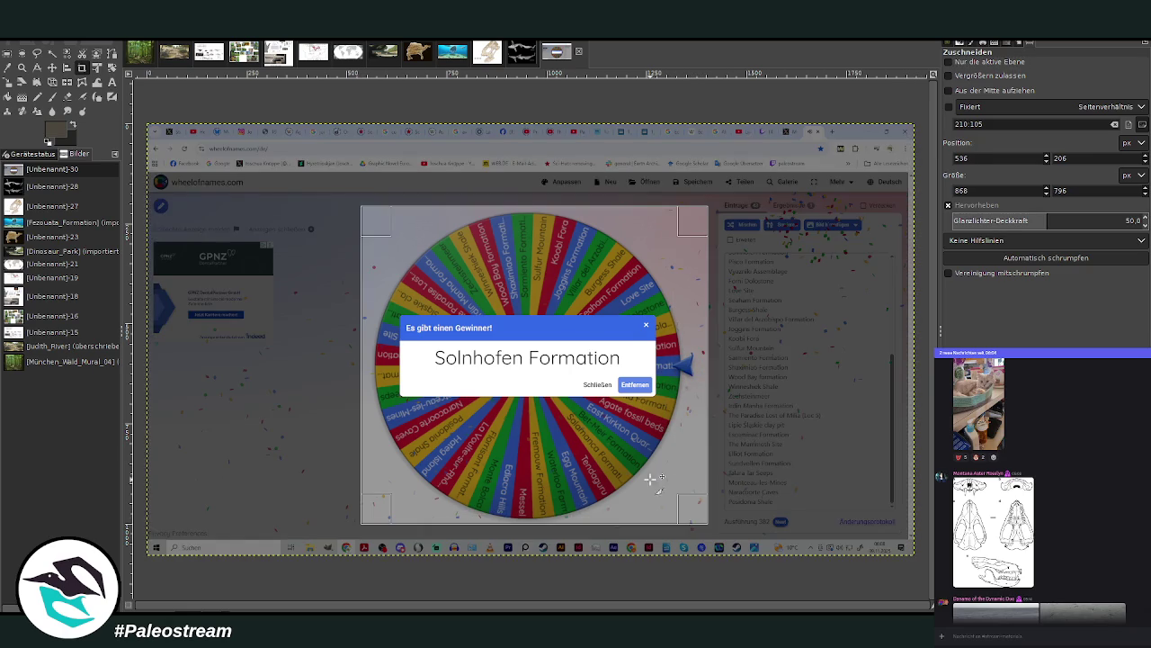
{"action": "left_click", "coordinate": [569, 385]}
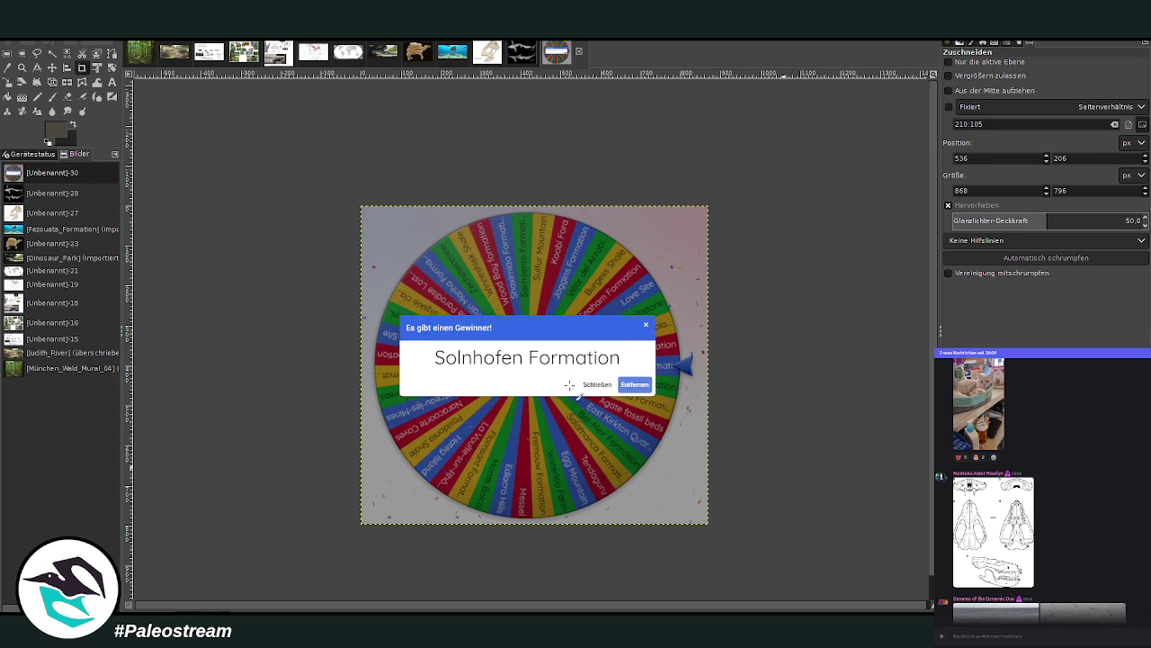
{"action": "left_click", "coordinate": [21, 68]}
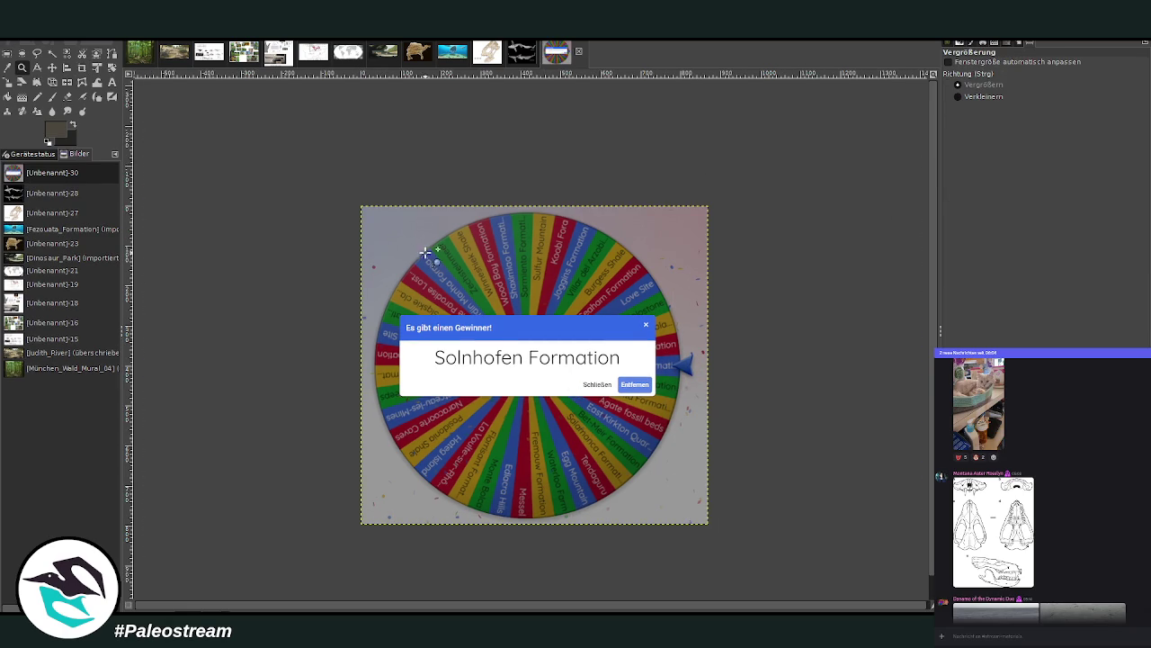
{"action": "left_click_drag", "start_coordinate": [348, 193], "coordinate": [720, 527]}
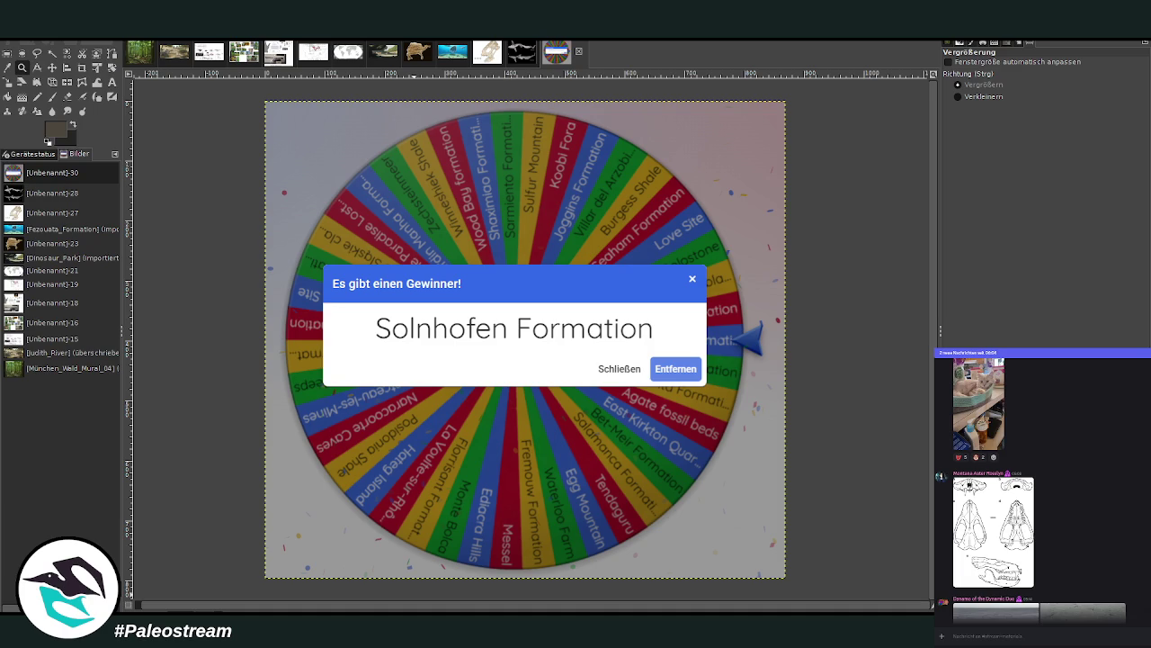
Scroll the Discord chat overlay and briefly enlarge the shared Solnhofen silhouette chart.
{"action": "scroll", "coordinate": [1134, 601], "scroll_direction": "down", "scroll_amount": 3}
{"action": "scroll", "coordinate": [1134, 601], "scroll_direction": "down", "scroll_amount": 3}
{"action": "scroll", "coordinate": [1134, 601], "scroll_direction": "down", "scroll_amount": 3}
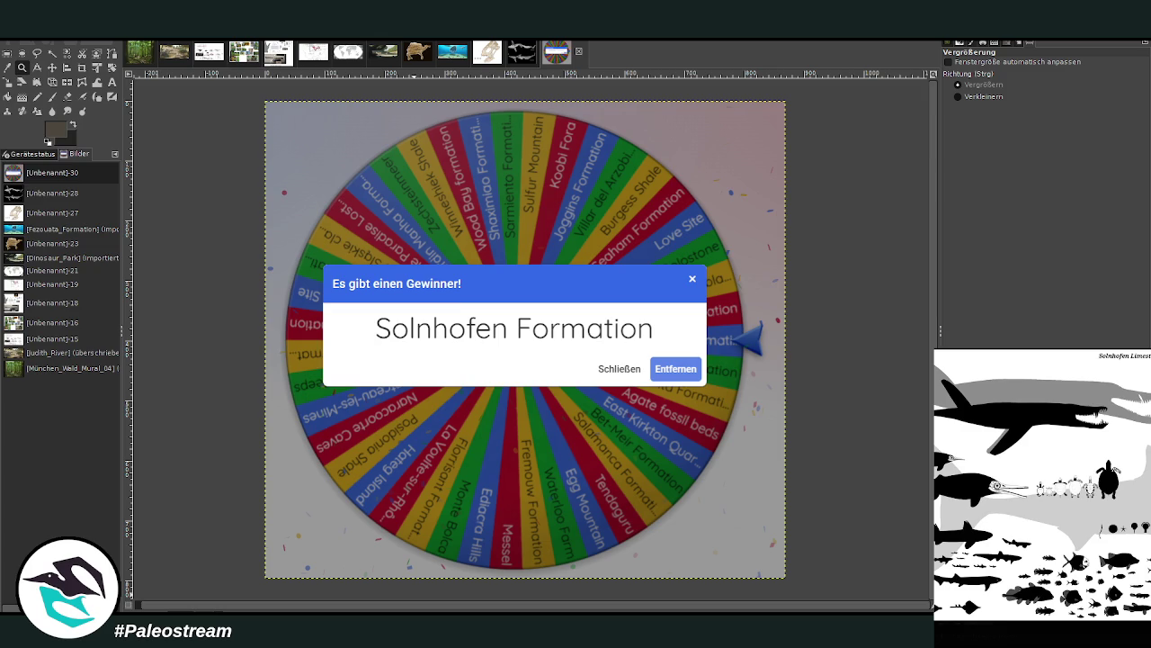
{"action": "key", "text": "Escape"}
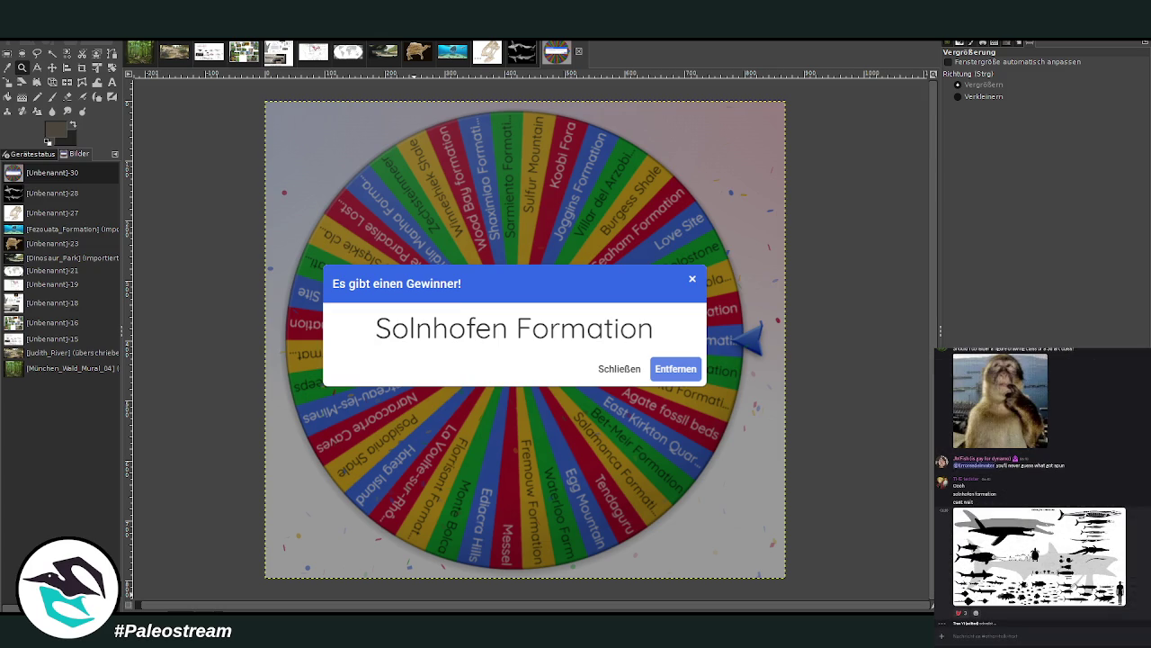
{"action": "left_click", "coordinate": [1079, 586]}
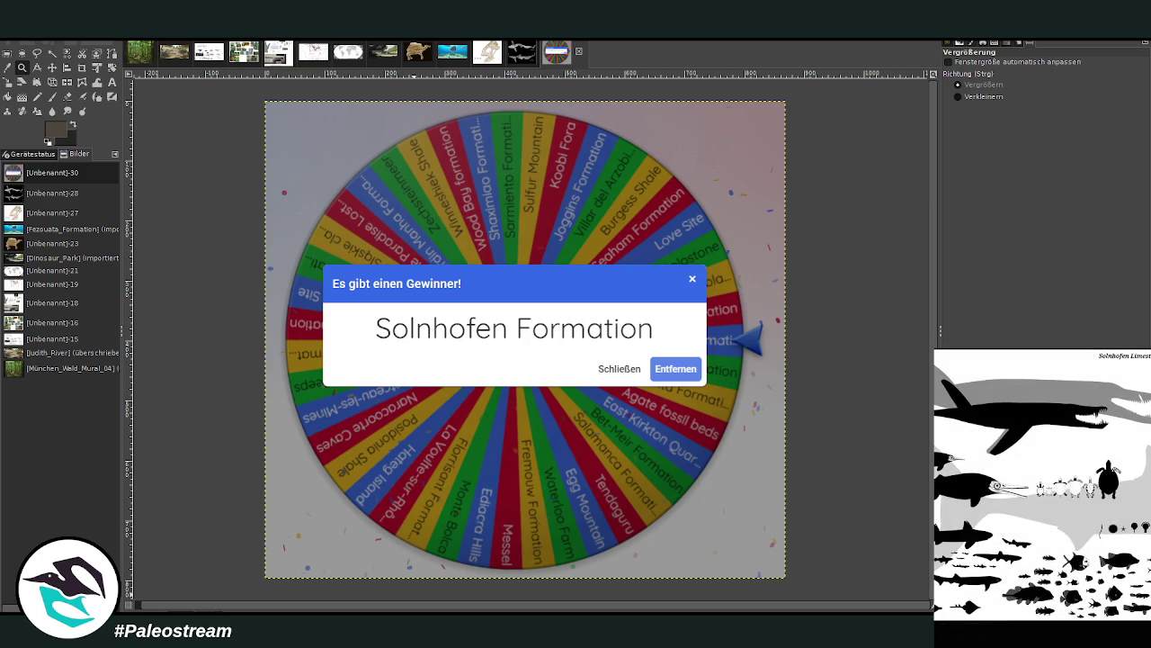
{"action": "left_click", "coordinate": [1012, 638]}
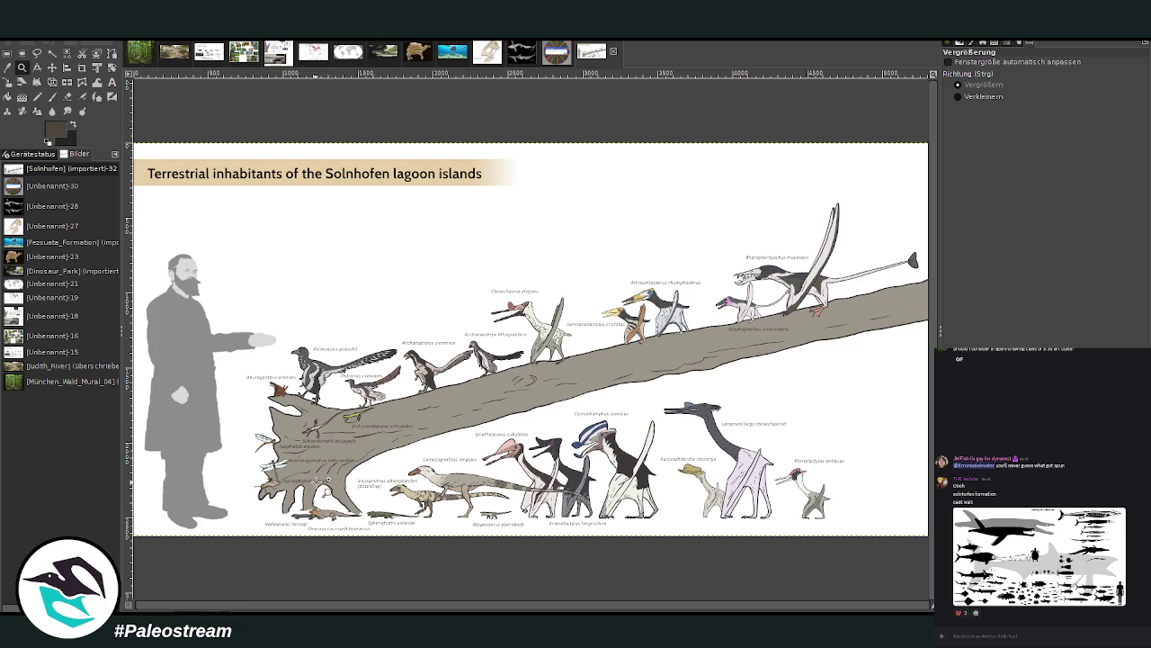
Zoom in and out across the Solnhofen chart, ending close on Alcmonavis and Anurognathus.
{"action": "left_click_drag", "start_coordinate": [251, 413], "coordinate": [594, 548]}
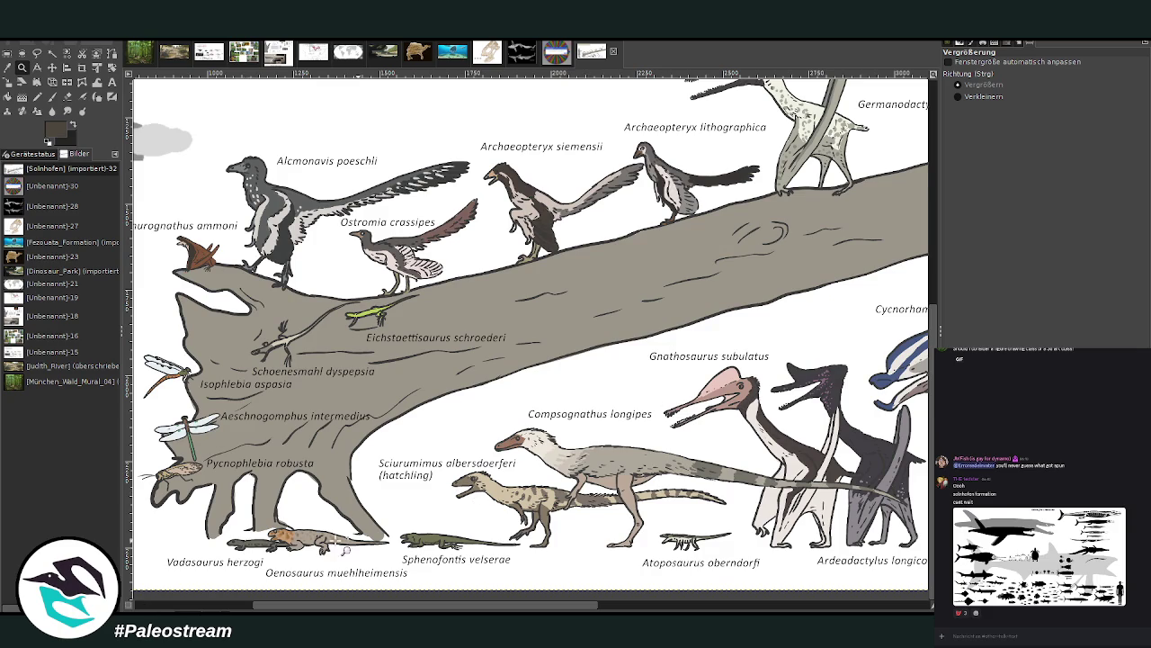
{"action": "left_click", "coordinate": [958, 96]}
{"action": "left_click", "coordinate": [375, 336]}
{"action": "left_click", "coordinate": [374, 336]}
{"action": "left_click", "coordinate": [374, 336]}
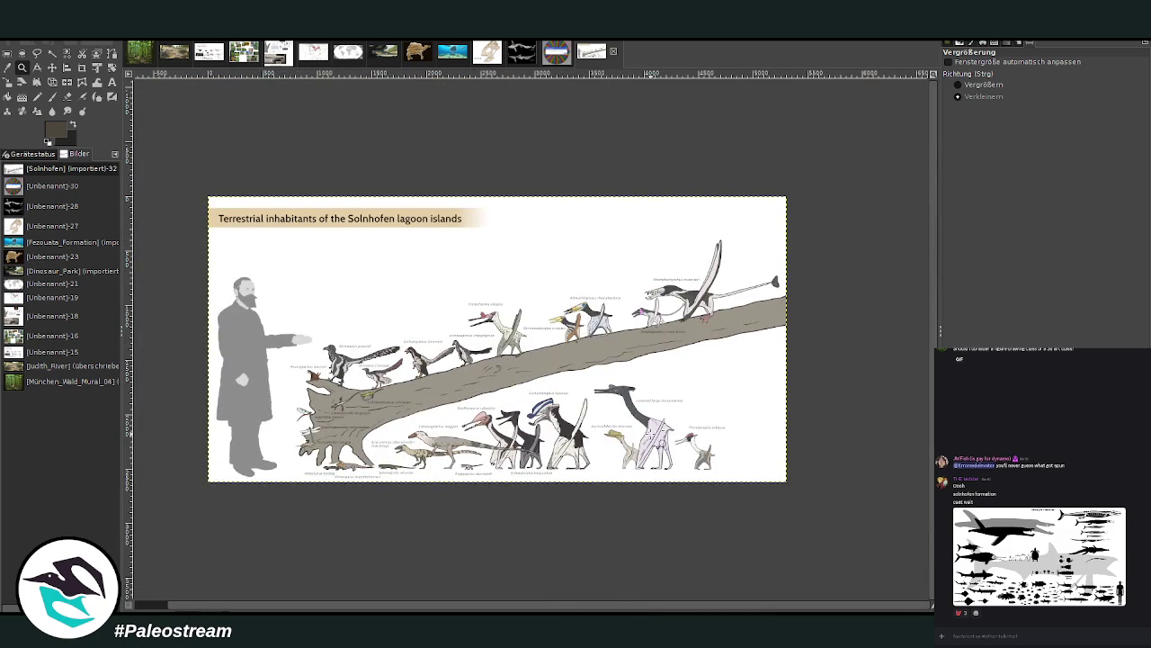
{"action": "left_click", "coordinate": [958, 85]}
{"action": "left_click_drag", "start_coordinate": [205, 184], "coordinate": [814, 495]}
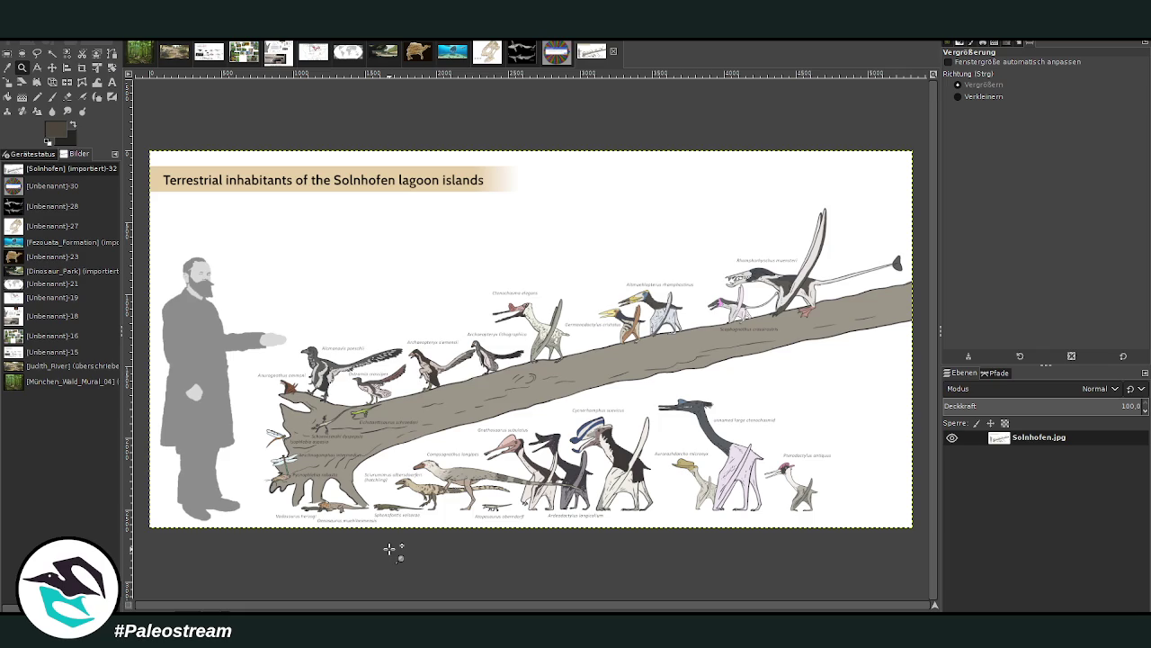
{"action": "left_click_drag", "start_coordinate": [268, 313], "coordinate": [386, 447]}
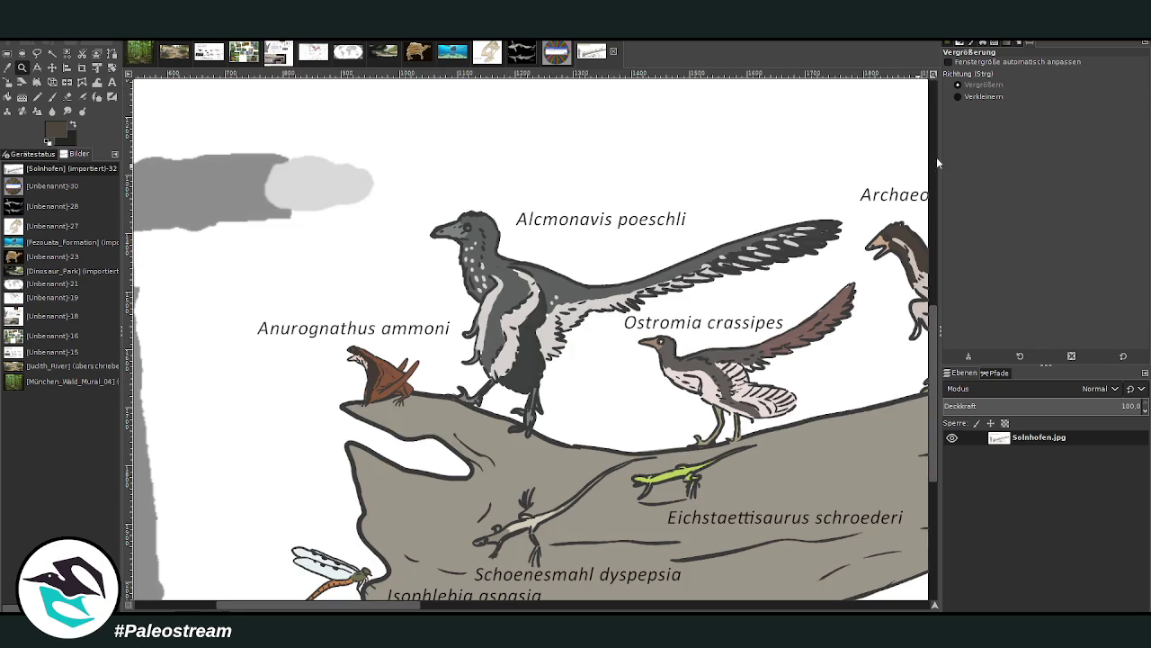
Zoom back out over the chart, then set the Zoom direction to Vergrößern.
{"action": "left_click", "coordinate": [984, 96]}
{"action": "left_click", "coordinate": [306, 520]}
{"action": "left_click", "coordinate": [369, 518]}
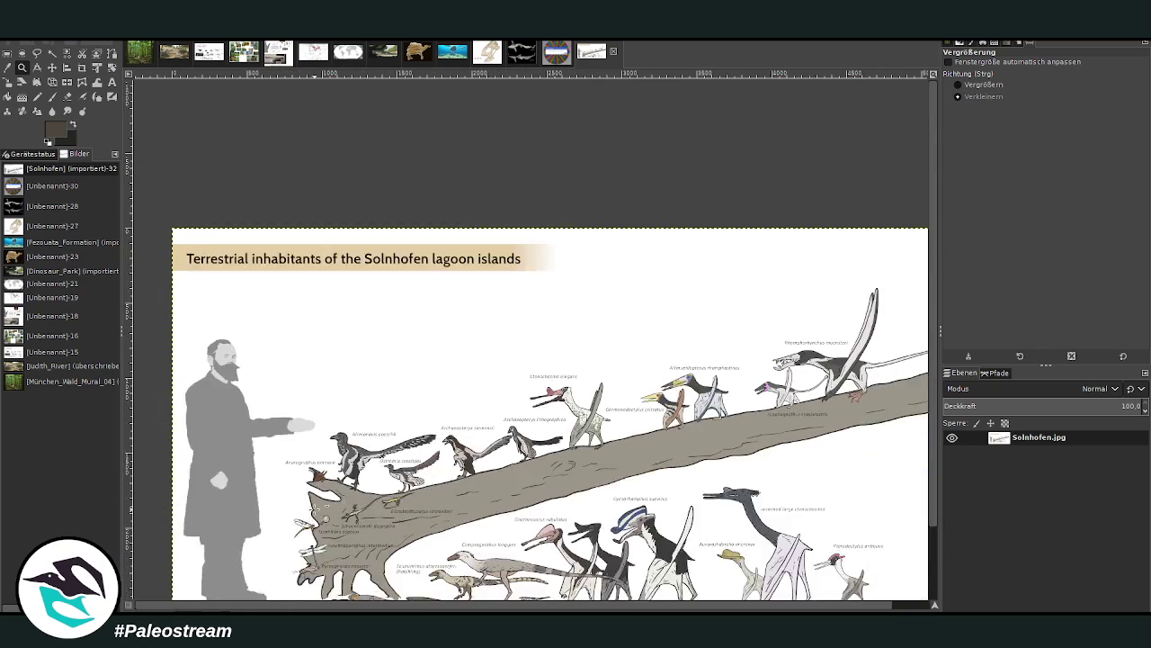
{"action": "scroll", "coordinate": [901, 609], "scroll_direction": "right", "scroll_amount": 2}
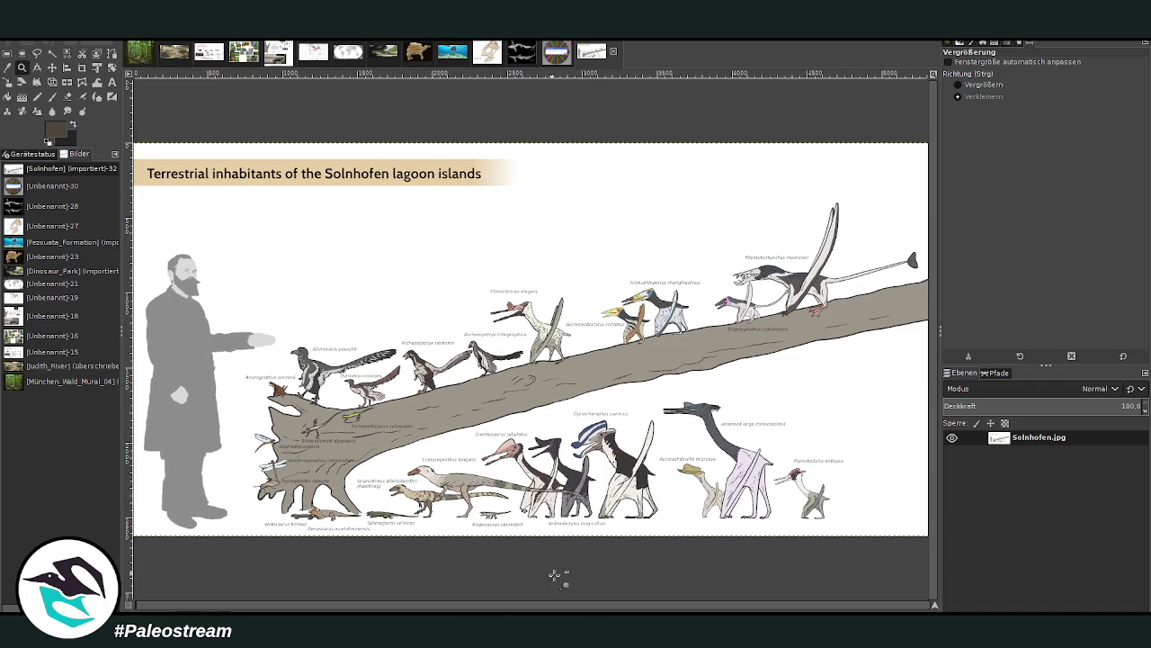
{"action": "left_click", "coordinate": [967, 86]}
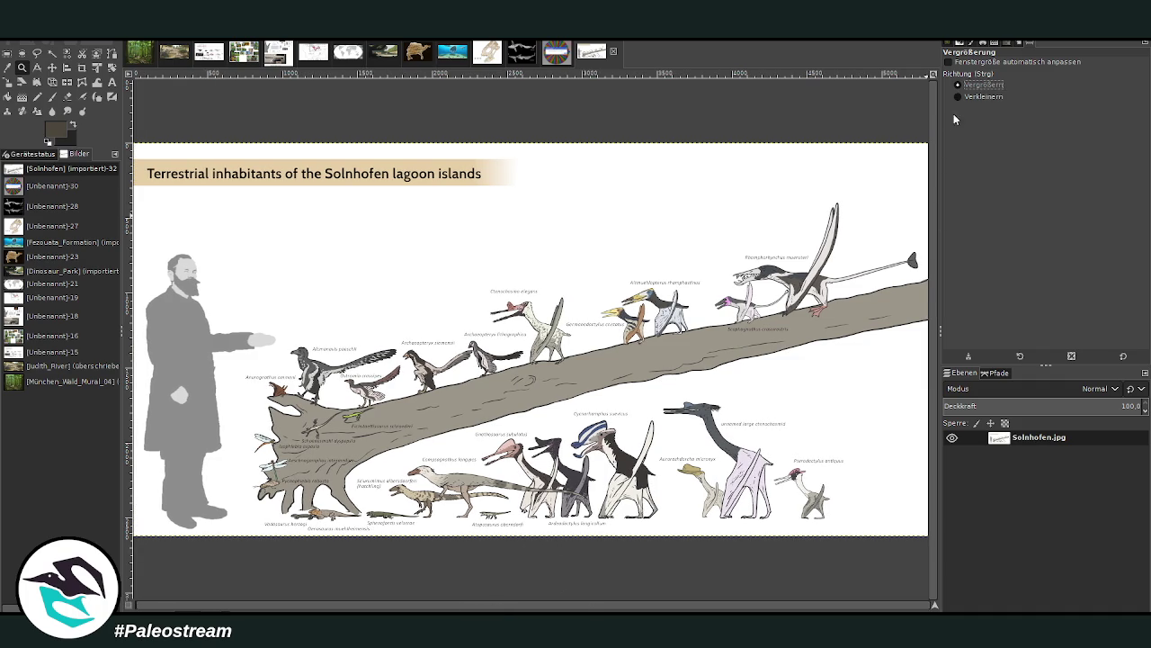